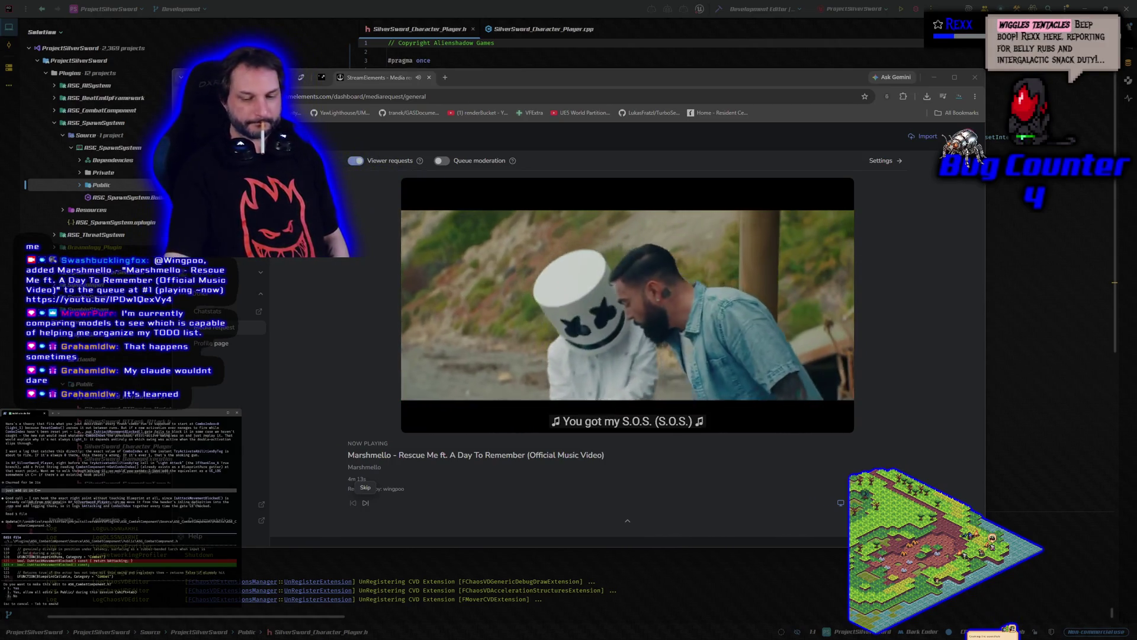
Approve the coding agent's two proposed file edits during the Marshmello request, then open a new browser tab
key("Return")
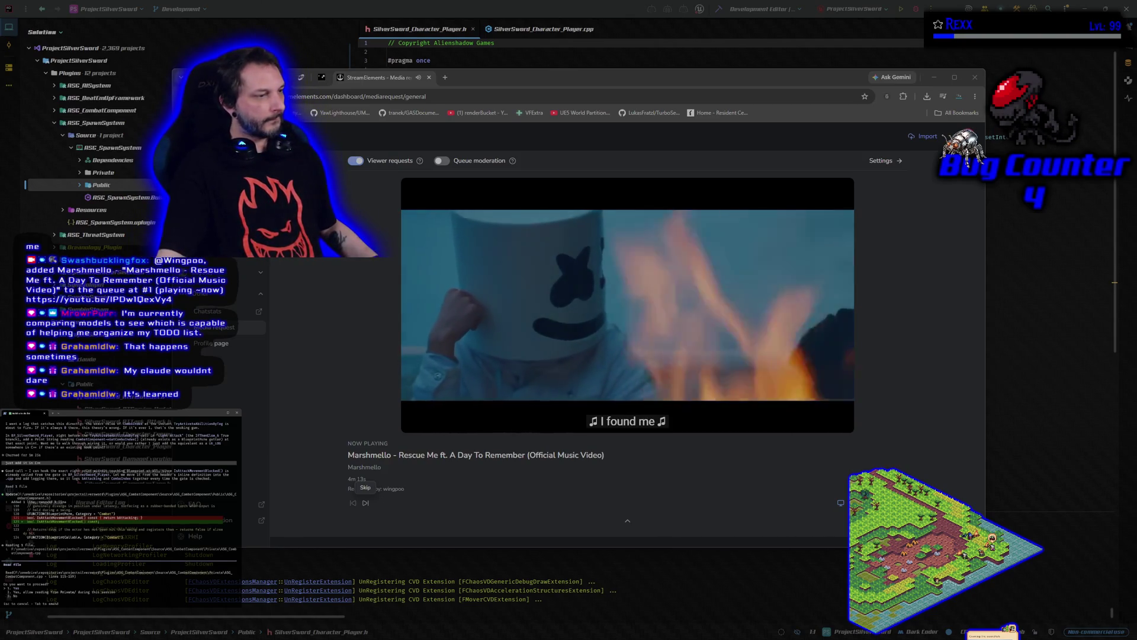
key("Return")
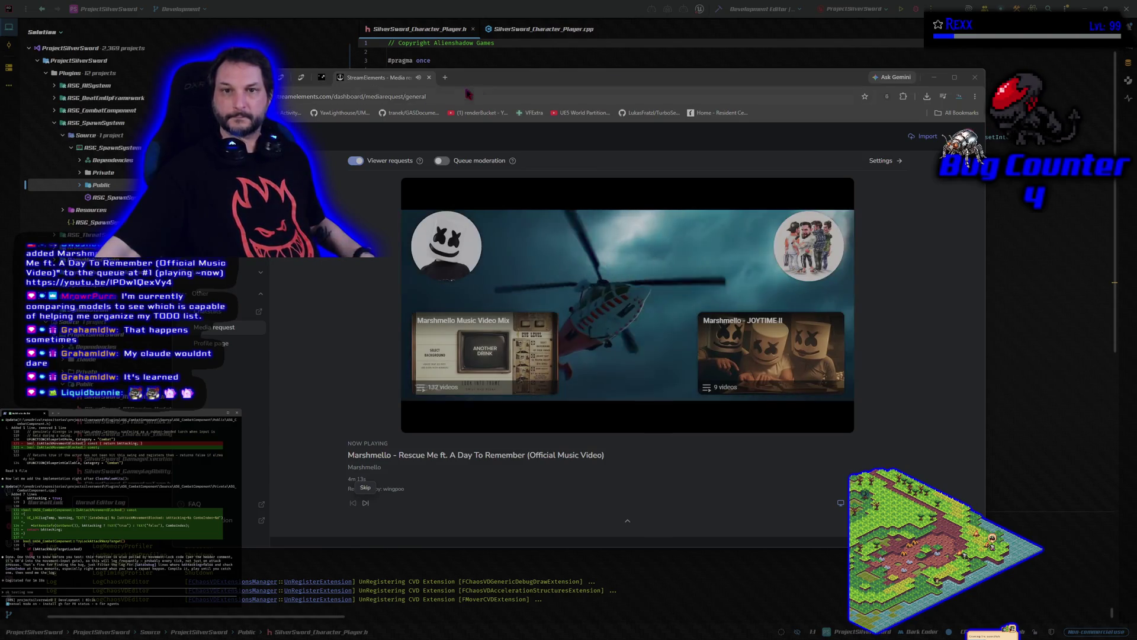
left_click(444, 78)
Close the StreamElements media request page and then the remaining Chrome window
left_click(429, 78)
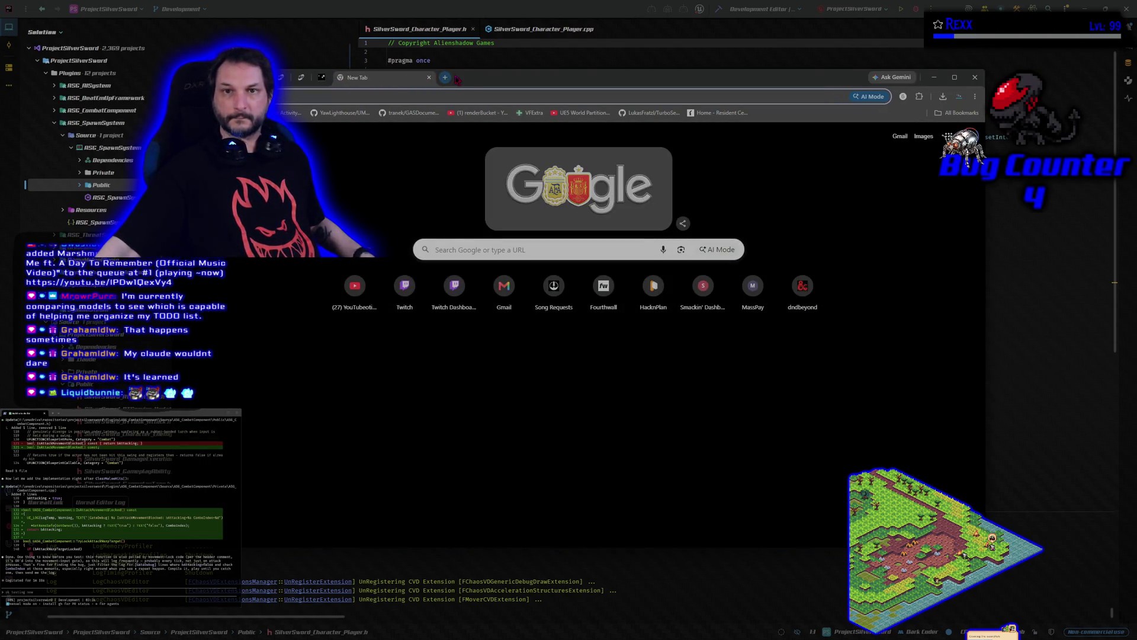
left_click(429, 78)
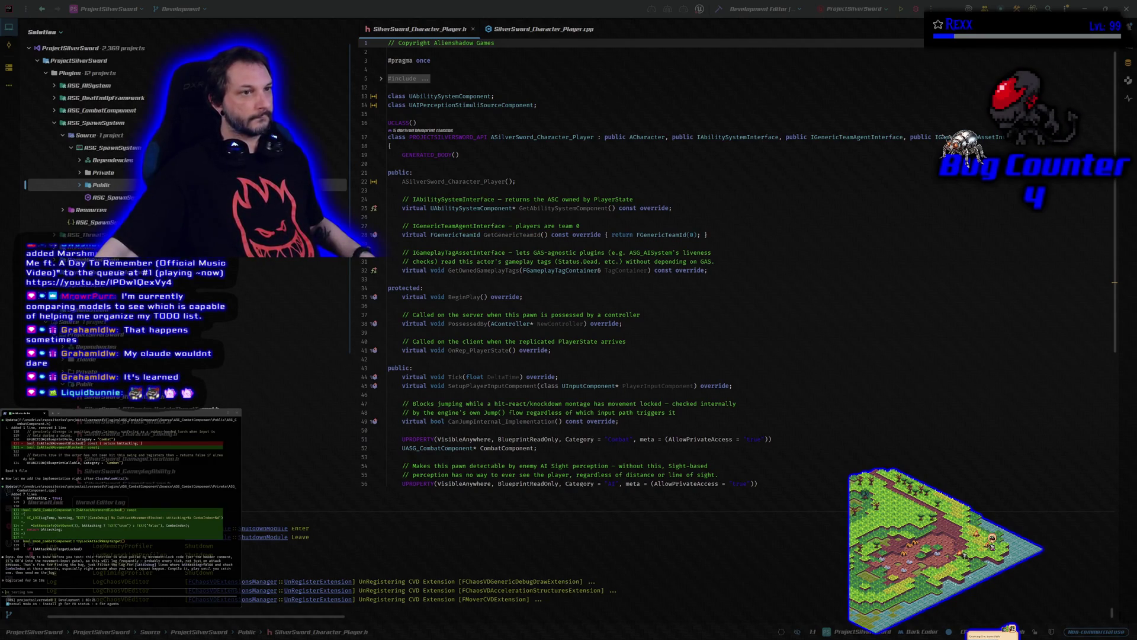
Bring up YouTube Music playing Skrillex's 'Rock 'n' Roll (Will Take You to the Mountain)'
key("alt+Tab")
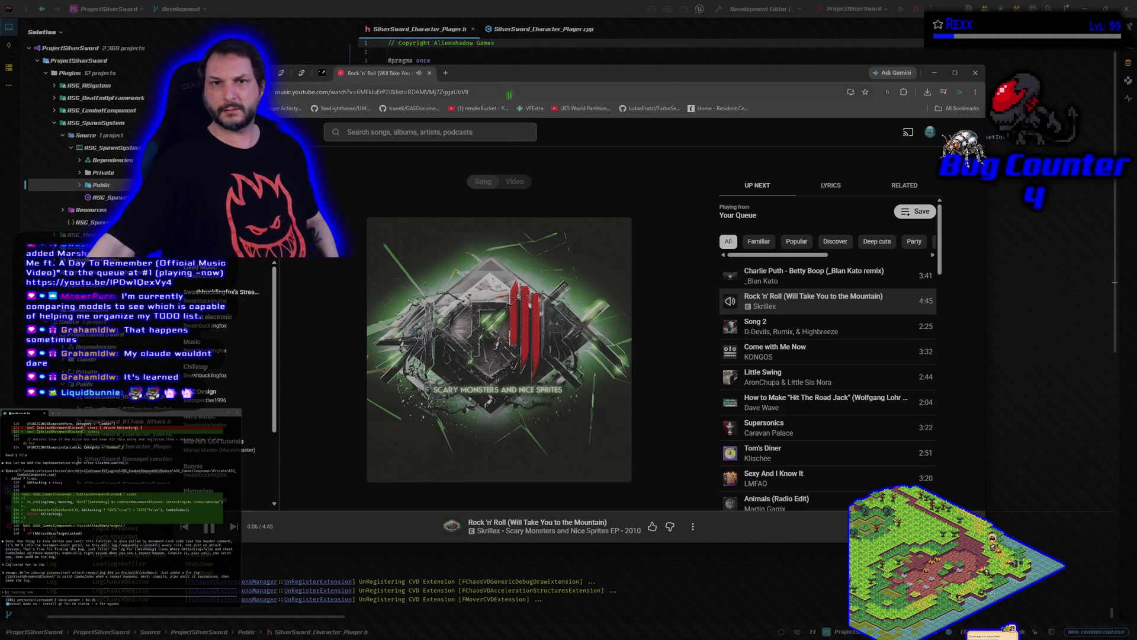
Send YouTube Music to the background so SilverSword_Character_Player.h shows in Rider
key("alt+Tab")
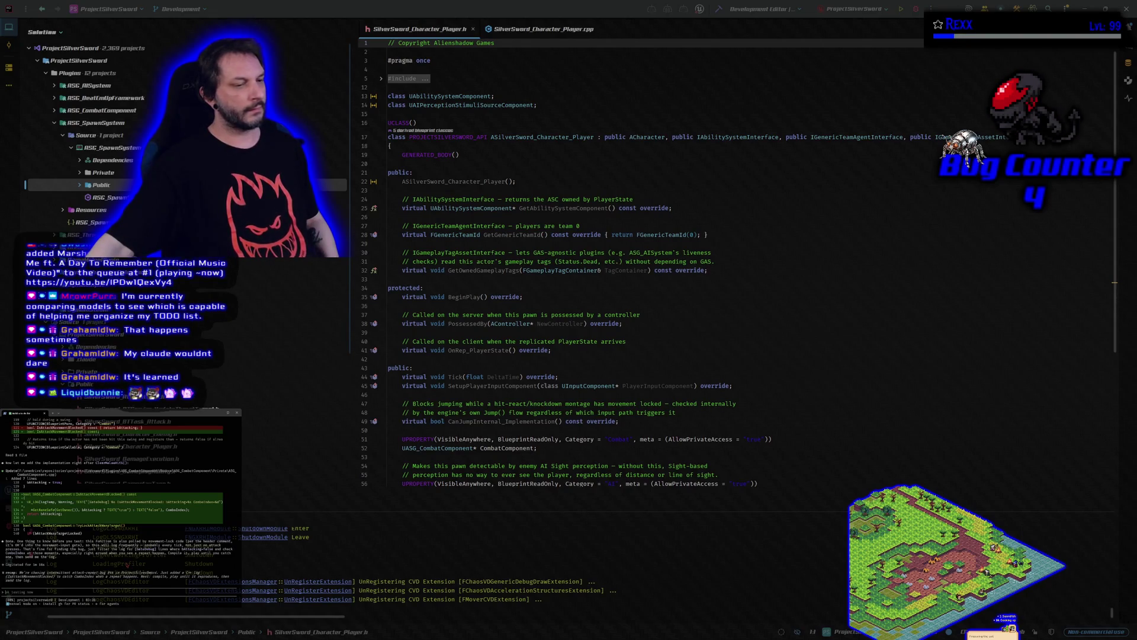
Build the selected game project in Rider and switch to a new Chrome tab
left_click(721, 10)
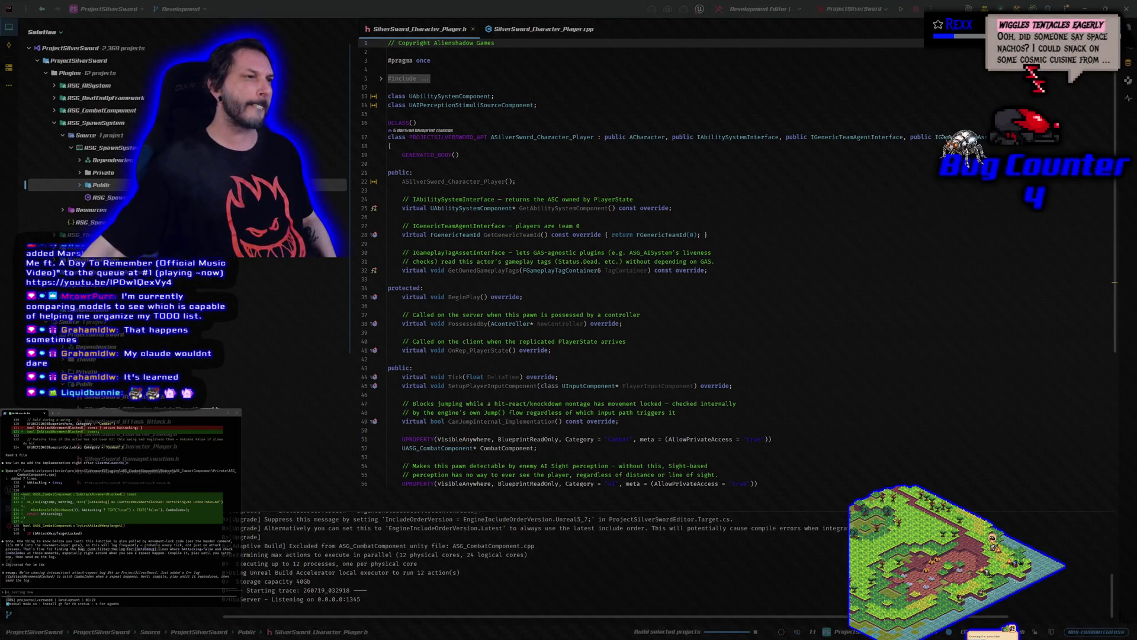
key("alt+Tab")
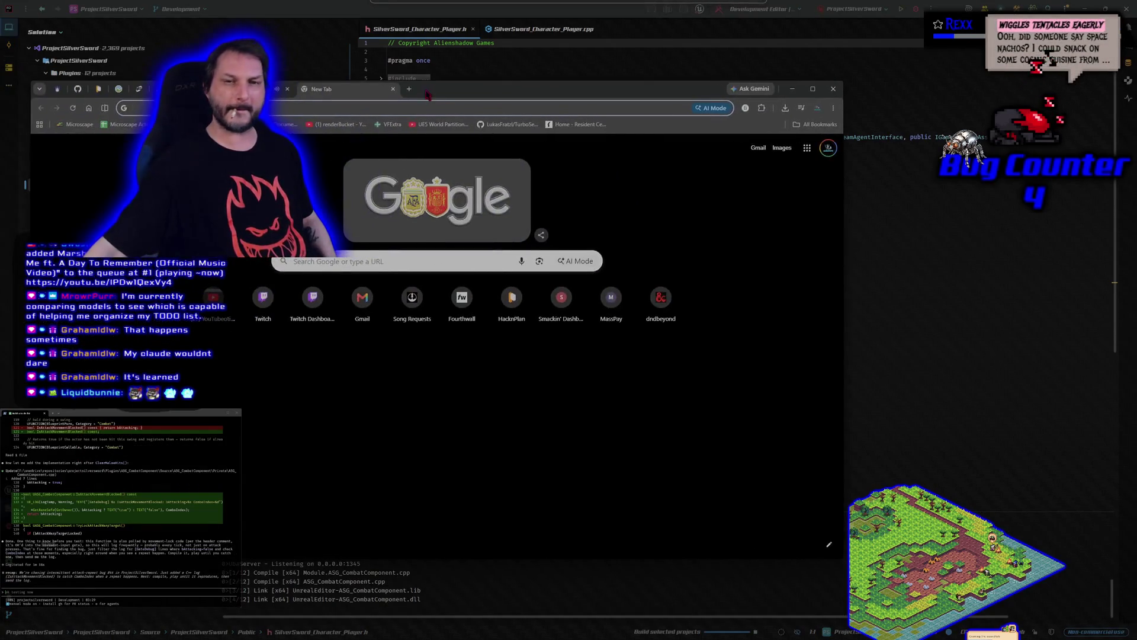
Search Google for 'ue 5.7 anim notify repeat bug' and expand the full AI overview
left_click(336, 261)
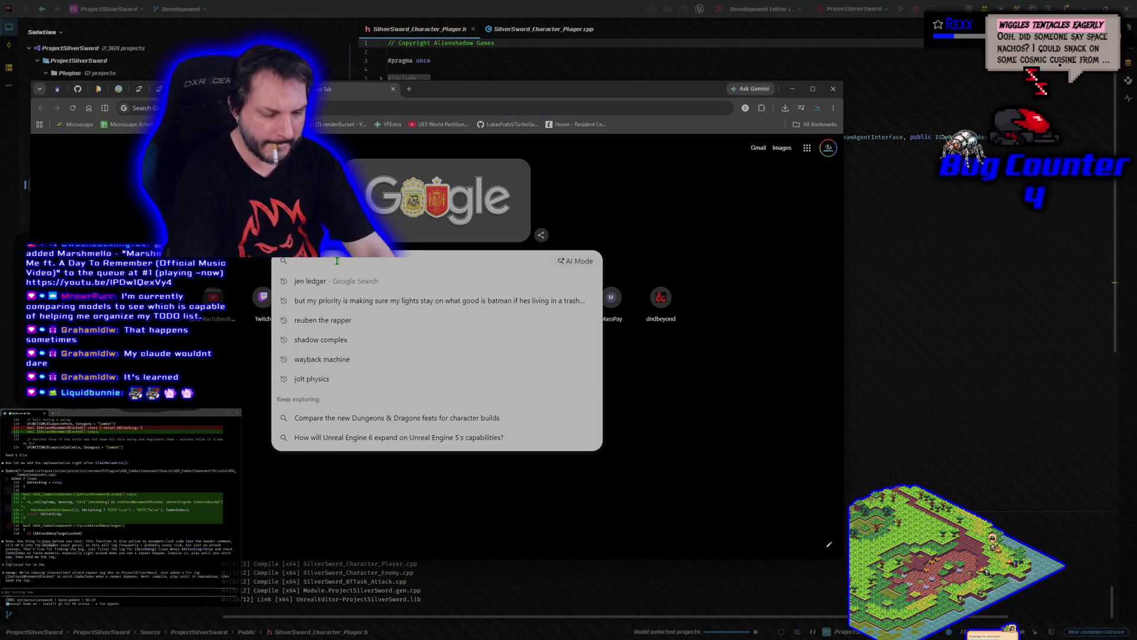
type("ue 5.7")
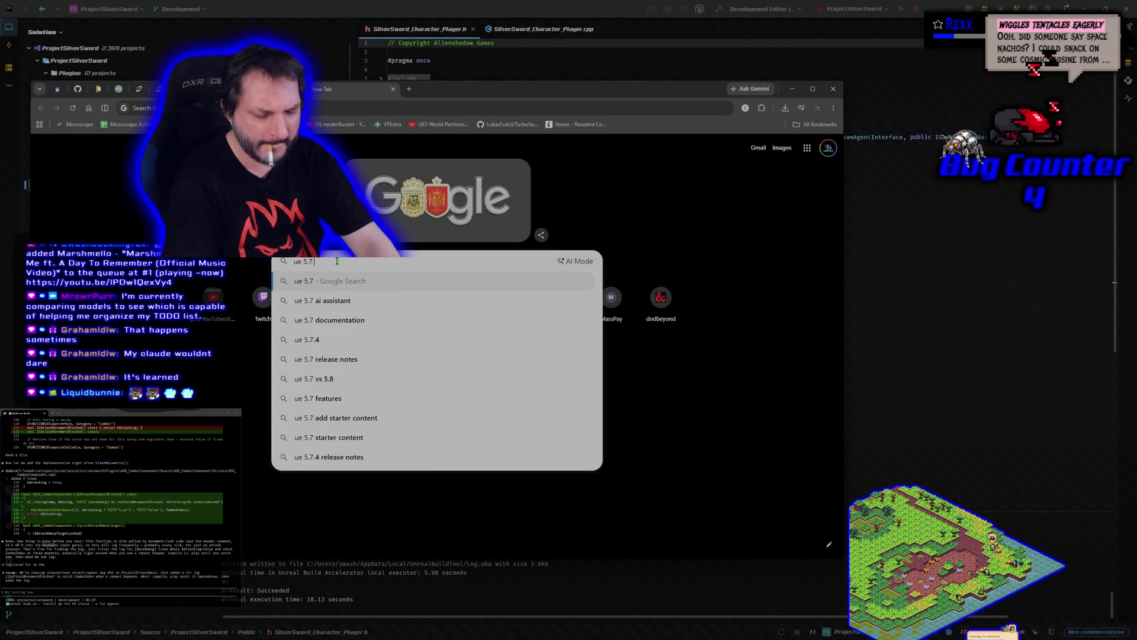
type(" anim notify")
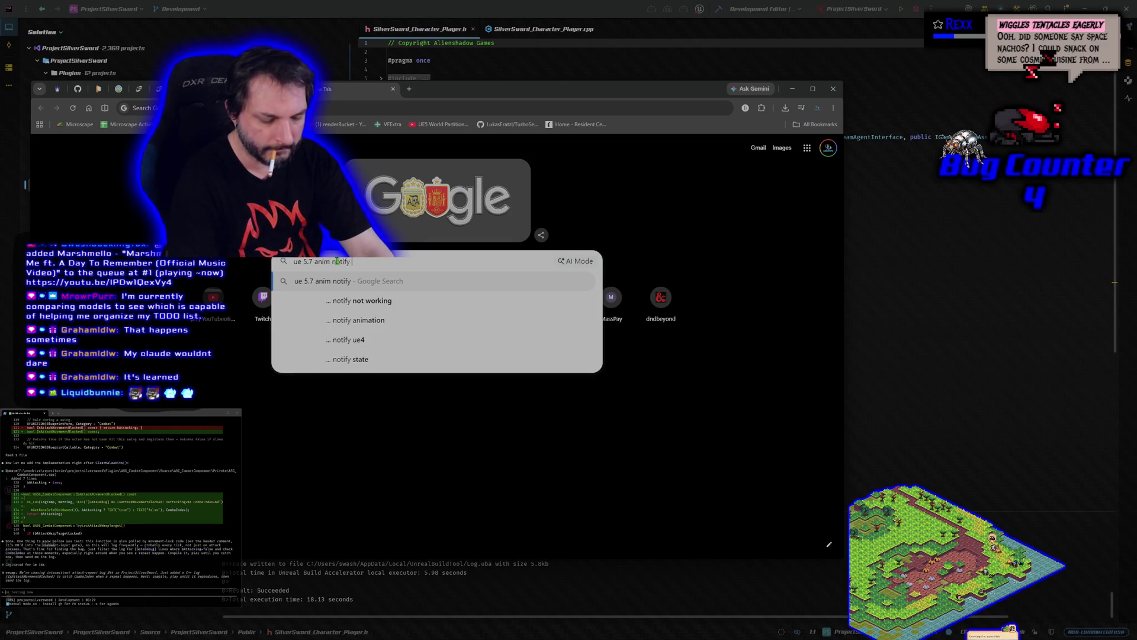
type(" repeat bug")
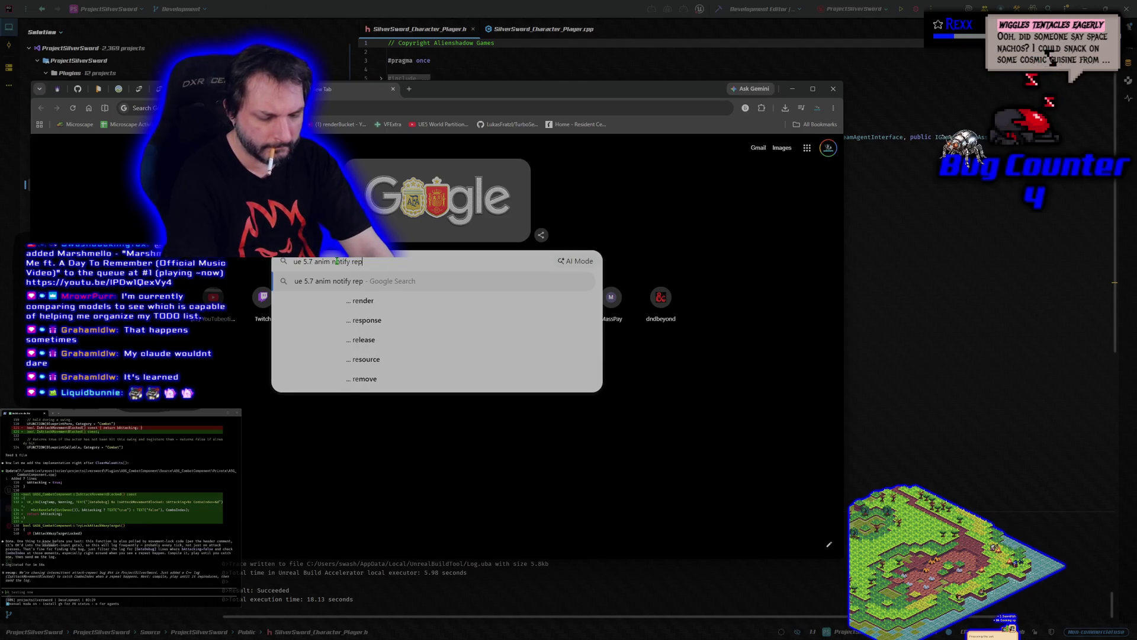
key("Return")
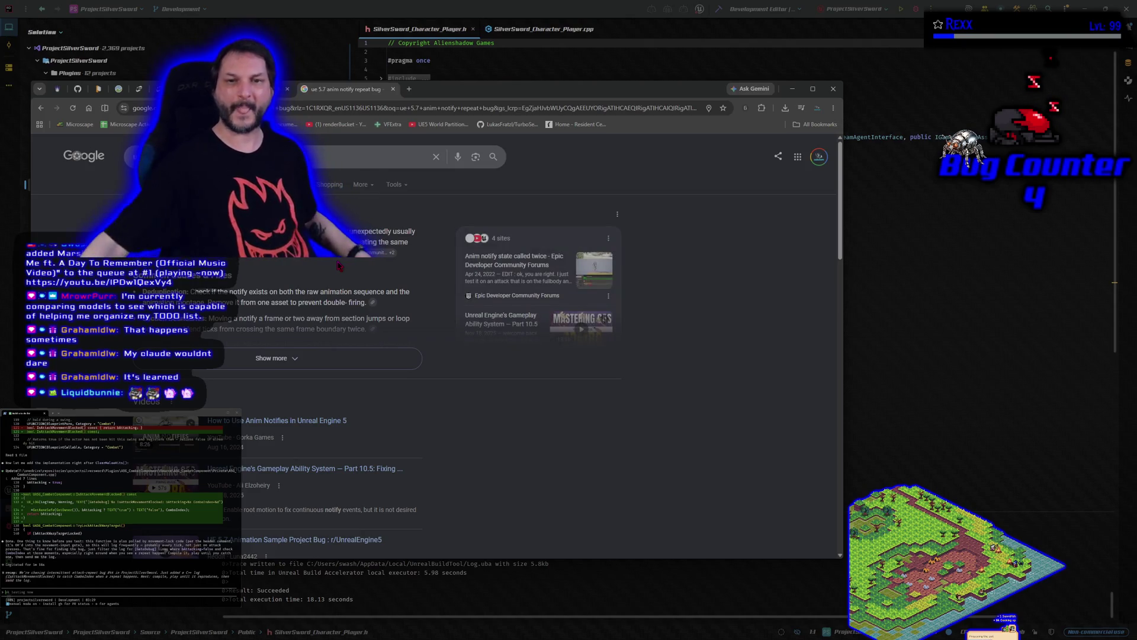
left_click(226, 355)
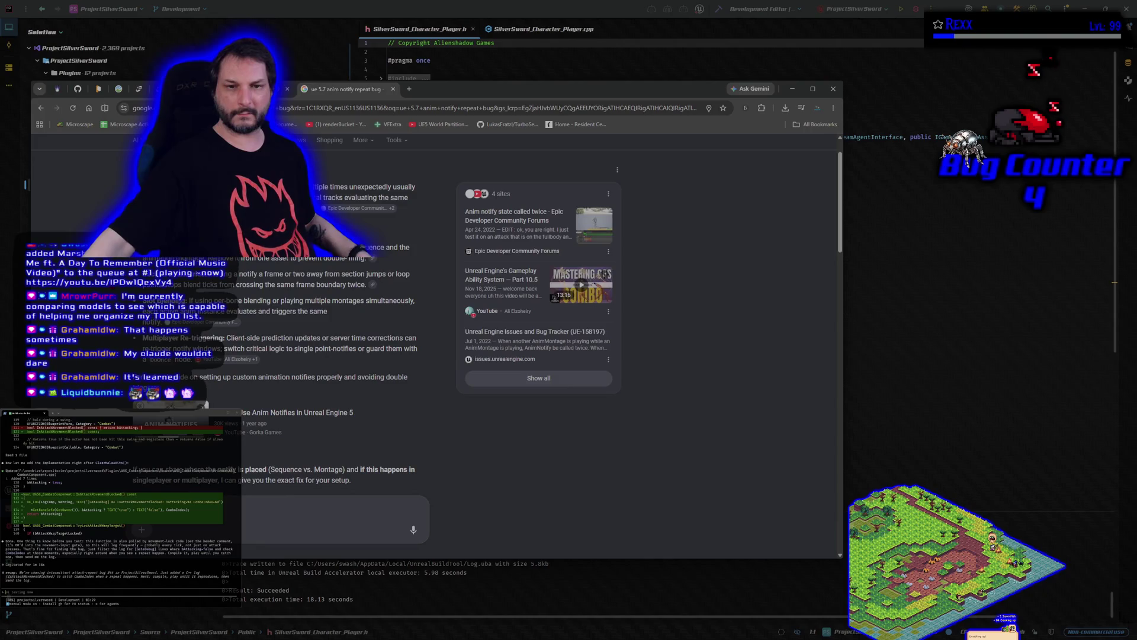
Select the AI overview lines on client-side prediction and server corrections re-triggering notifies
scroll(435, 296, "down", 1)
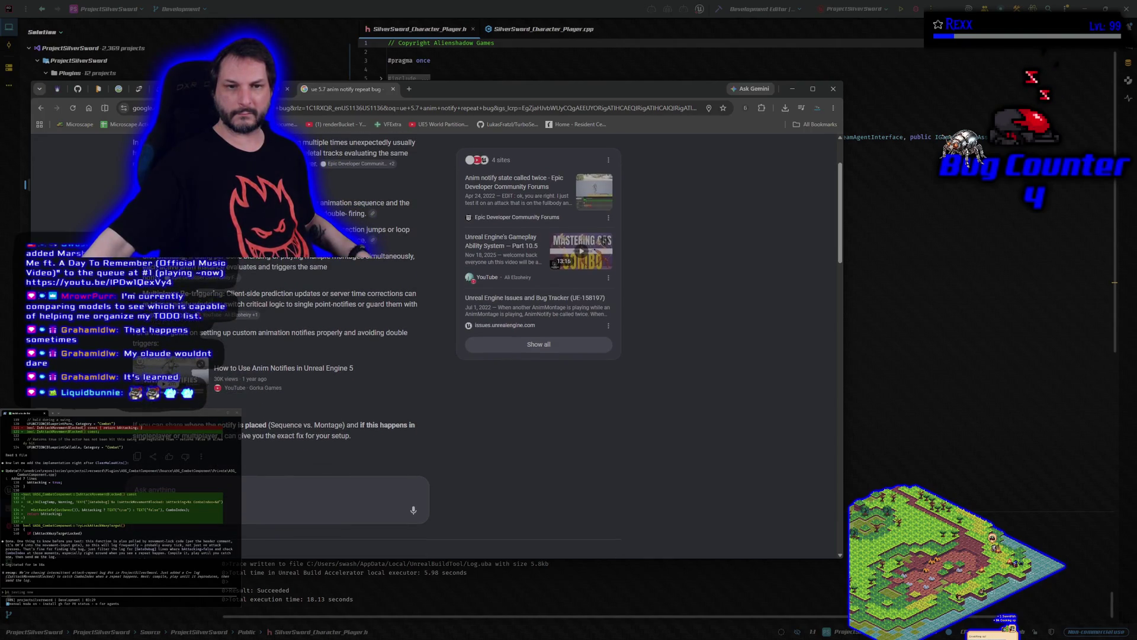
left_click_drag(227, 293, 370, 319)
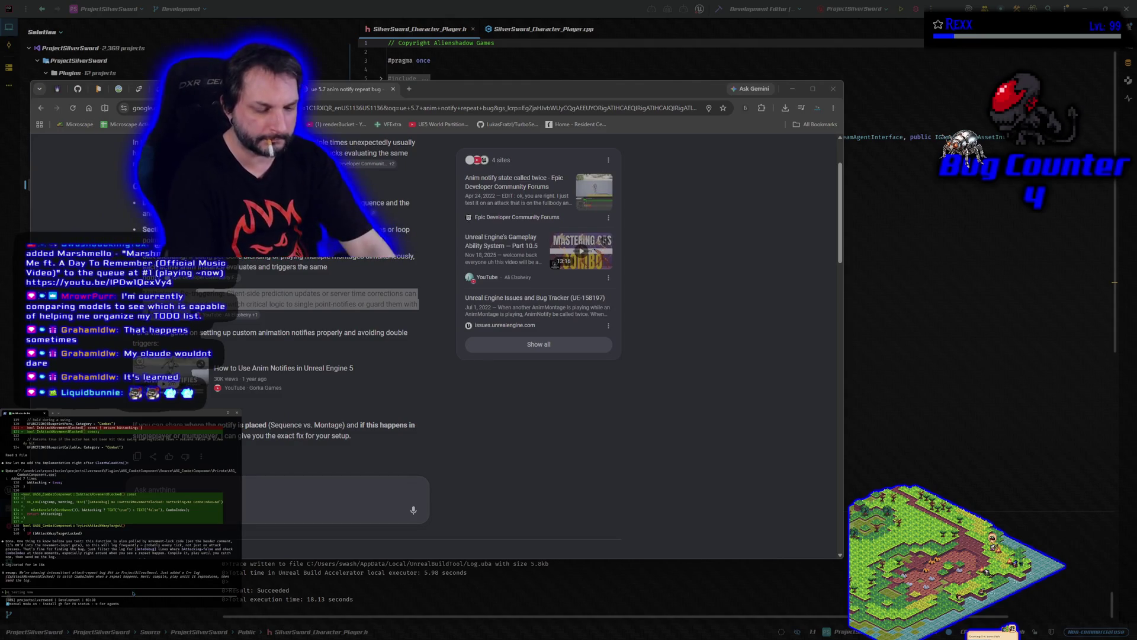
Send Claude Code a 'go' prompt with the pasted passage, then return to Rider and Unreal Editor
type("go")
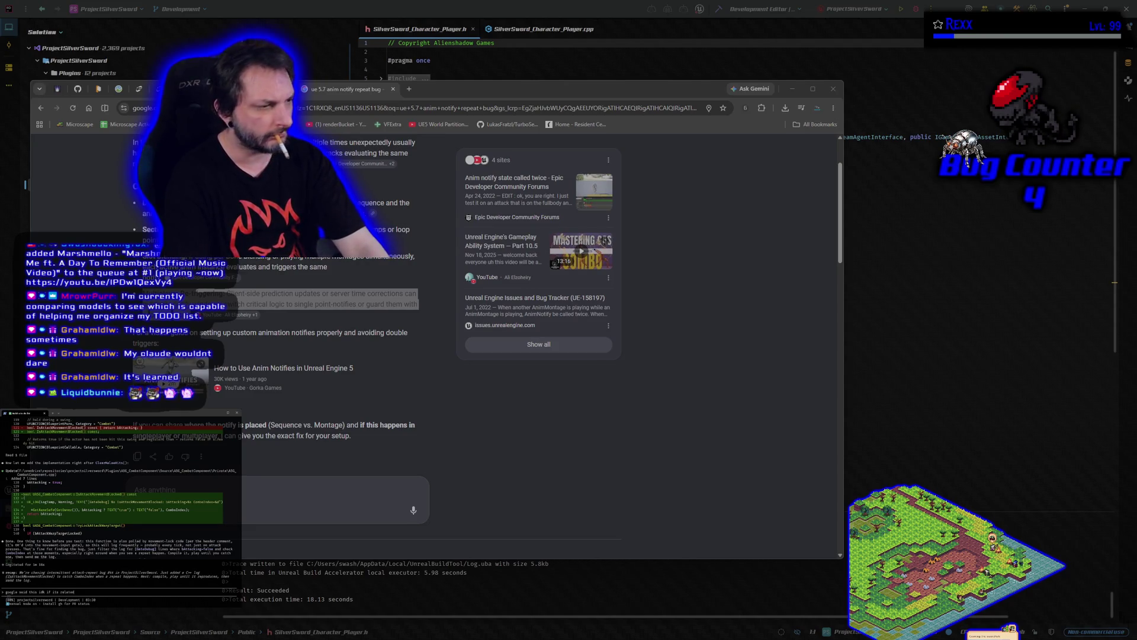
key("ctrl+v")
key("Return")
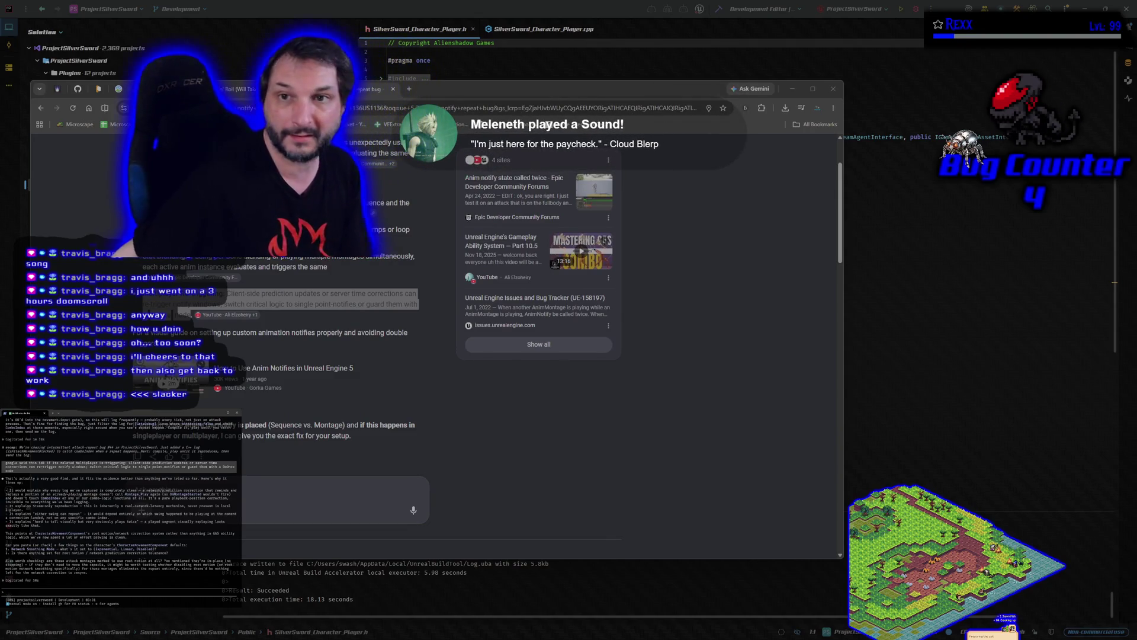
left_click(916, 9)
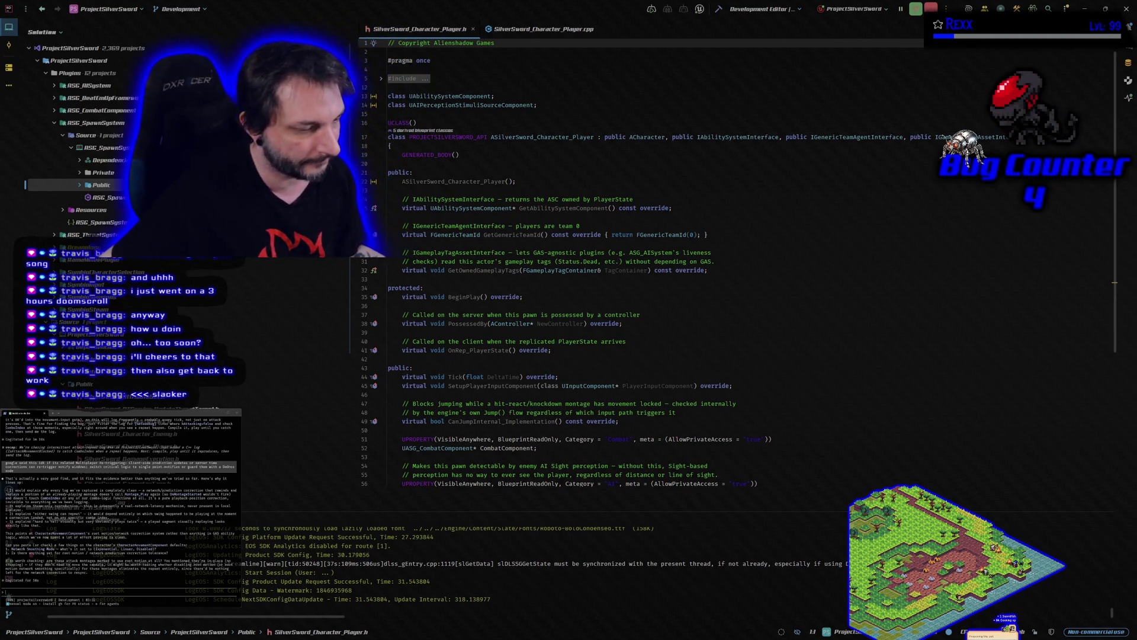
key("alt+Tab")
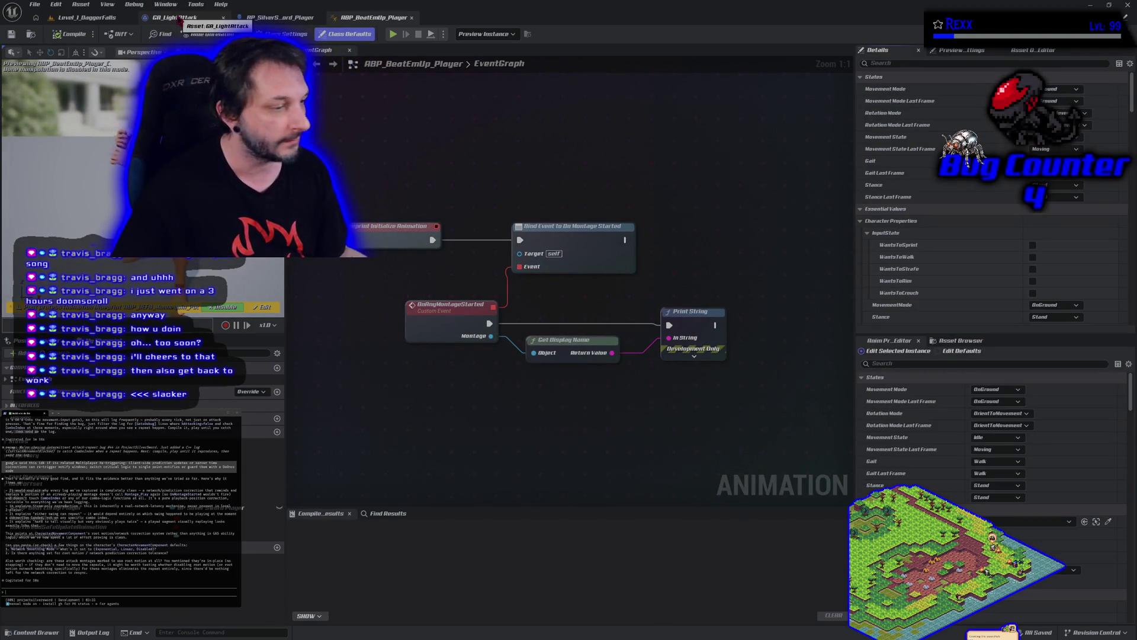
Open the BP_SilverSword_Player blueprint and select its Character Movement component to view its details
left_click(278, 18)
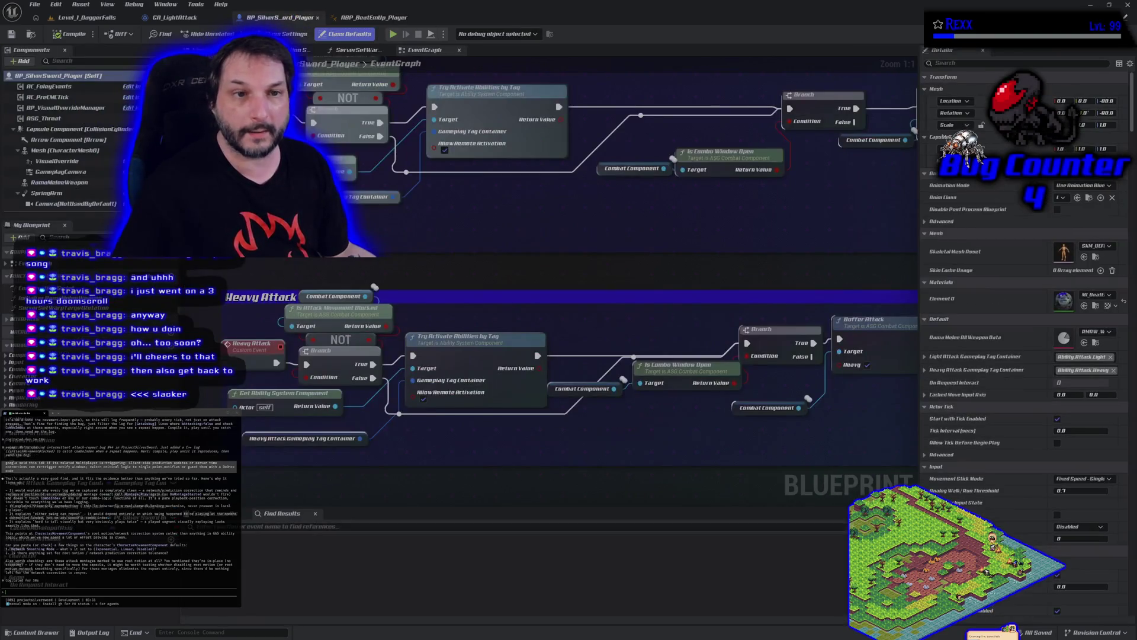
left_click(72, 129)
scroll(64, 200, "down", 3)
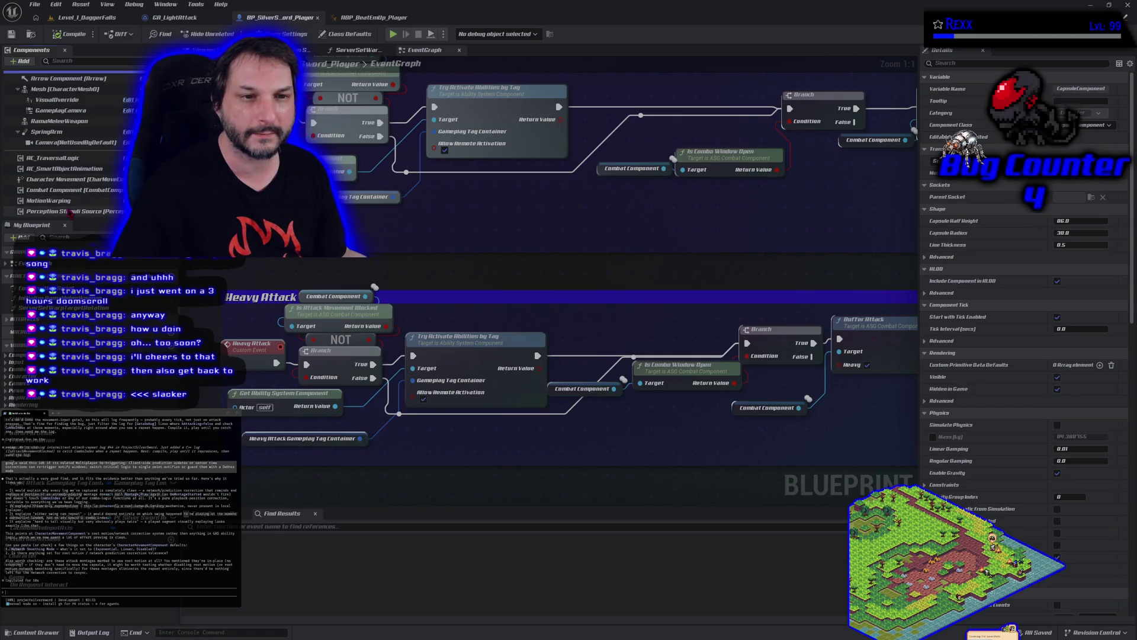
left_click(65, 179)
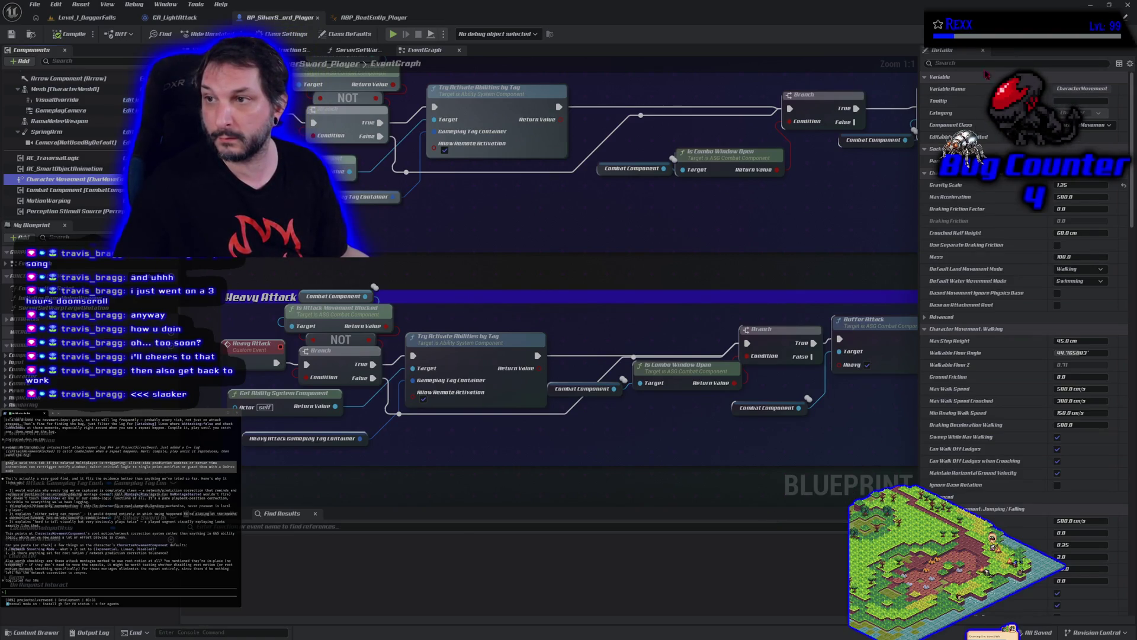
Filter Character Movement details for network settings, answer Claude with the smoothing mode, and open the longsword animations folder
type("network")
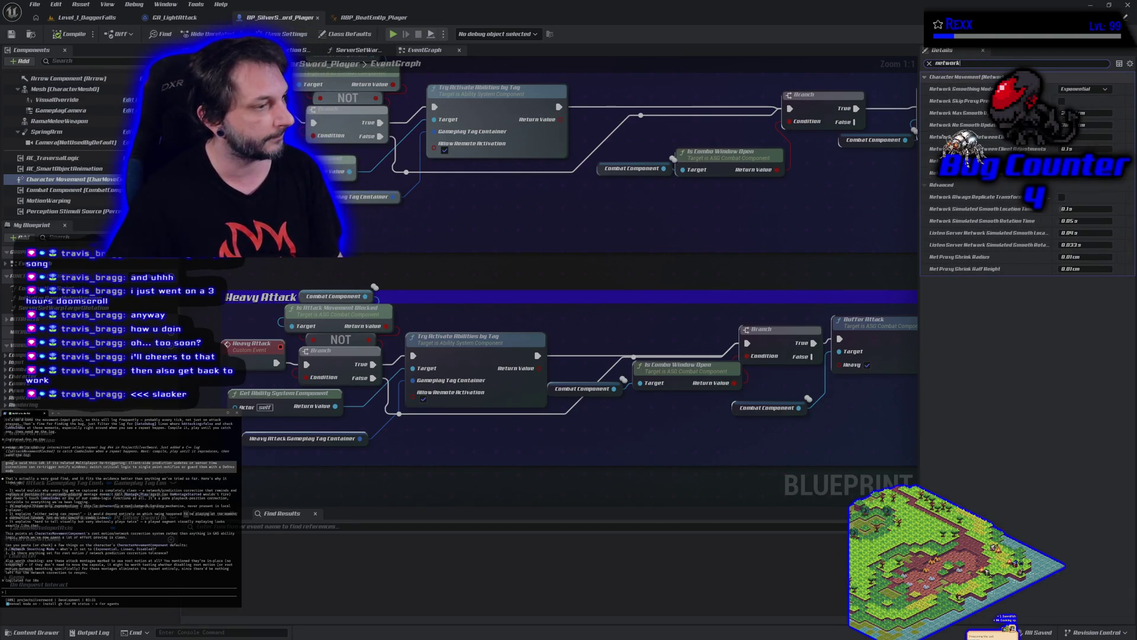
type("nepl")
type("ial")
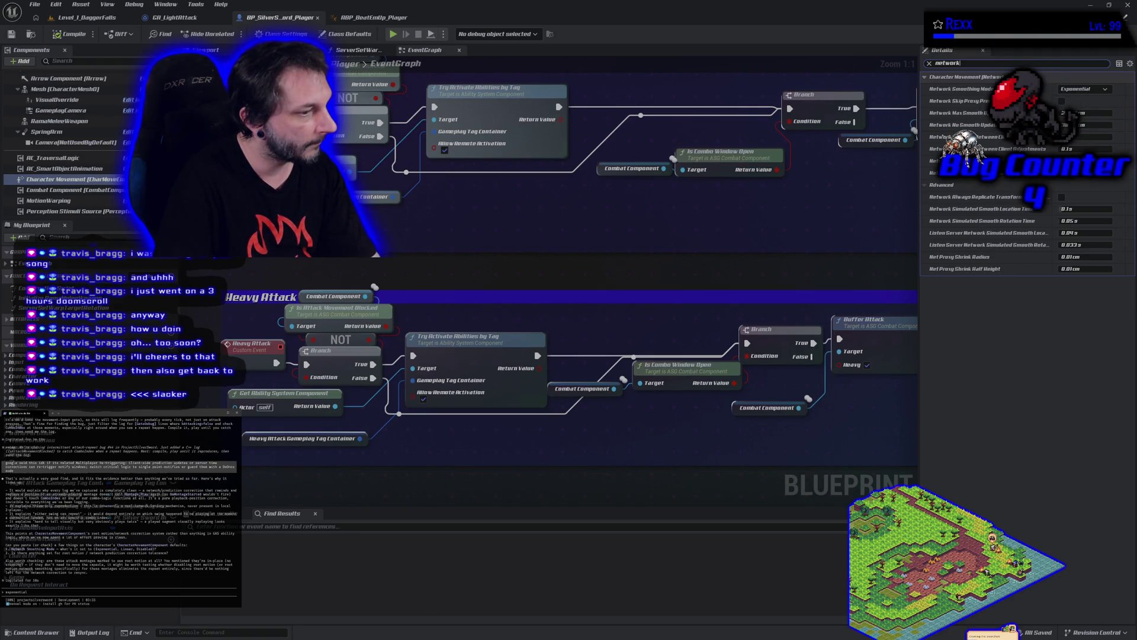
key("Return")
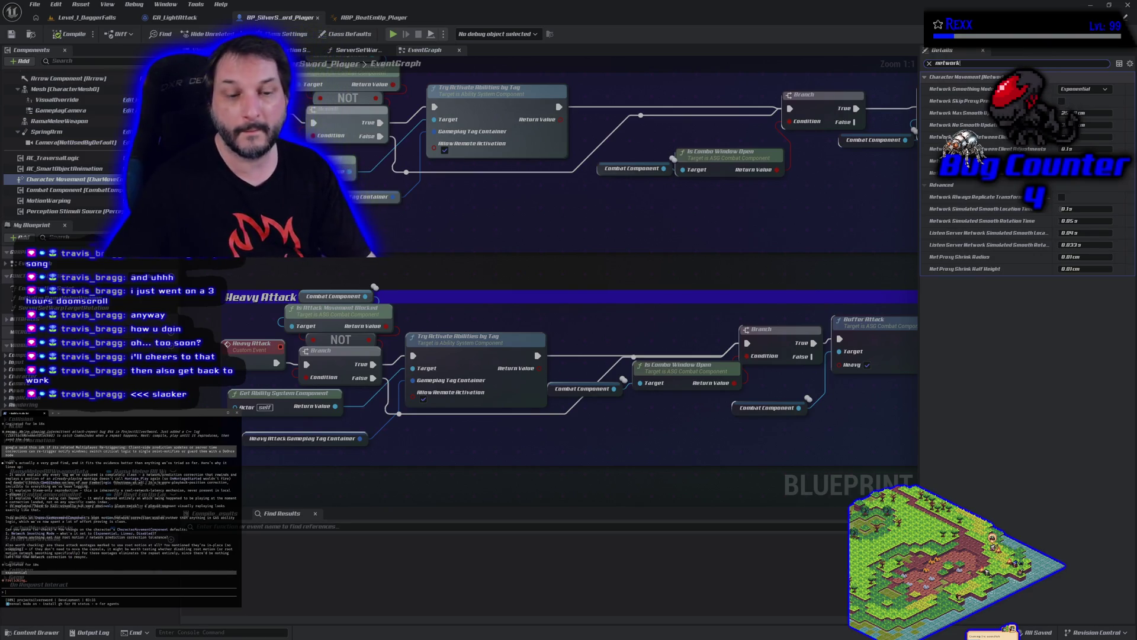
left_click(34, 632)
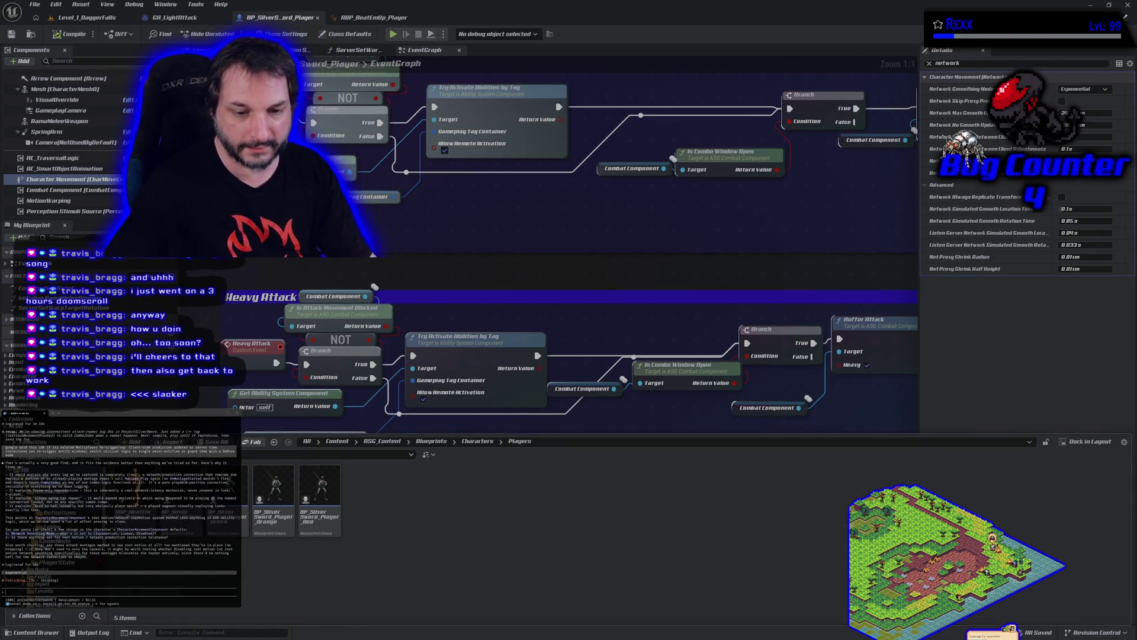
left_click(53, 491)
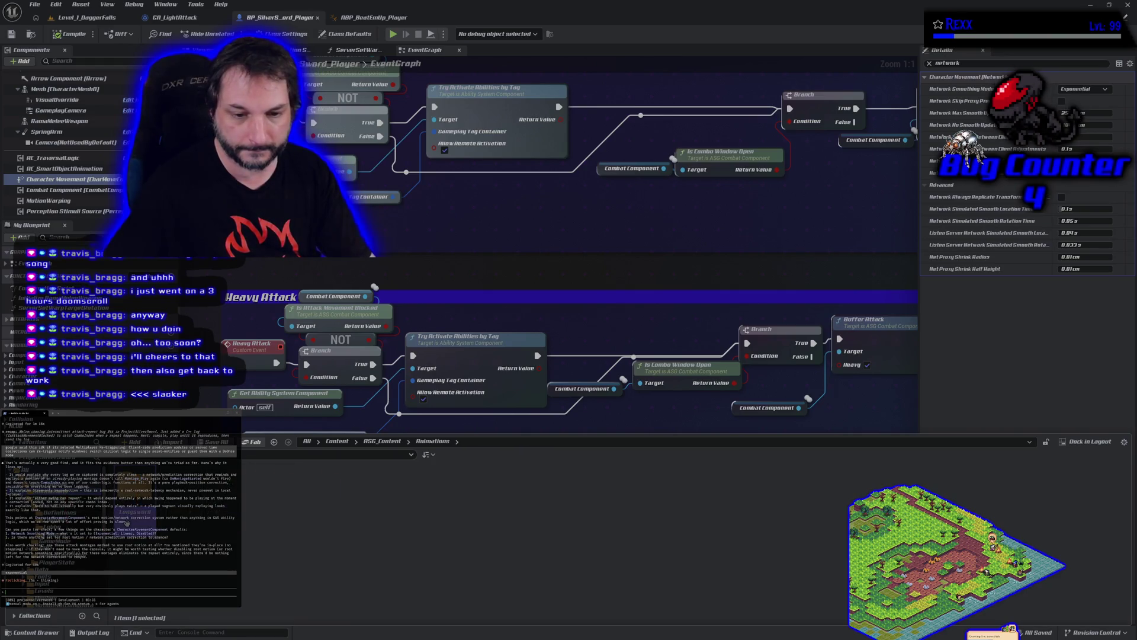
Open AM_Longsword_Attack_Light_1 from Montage > Light_Attack, then its Loops_Attack_p_RD animation sequence
left_click(205, 513)
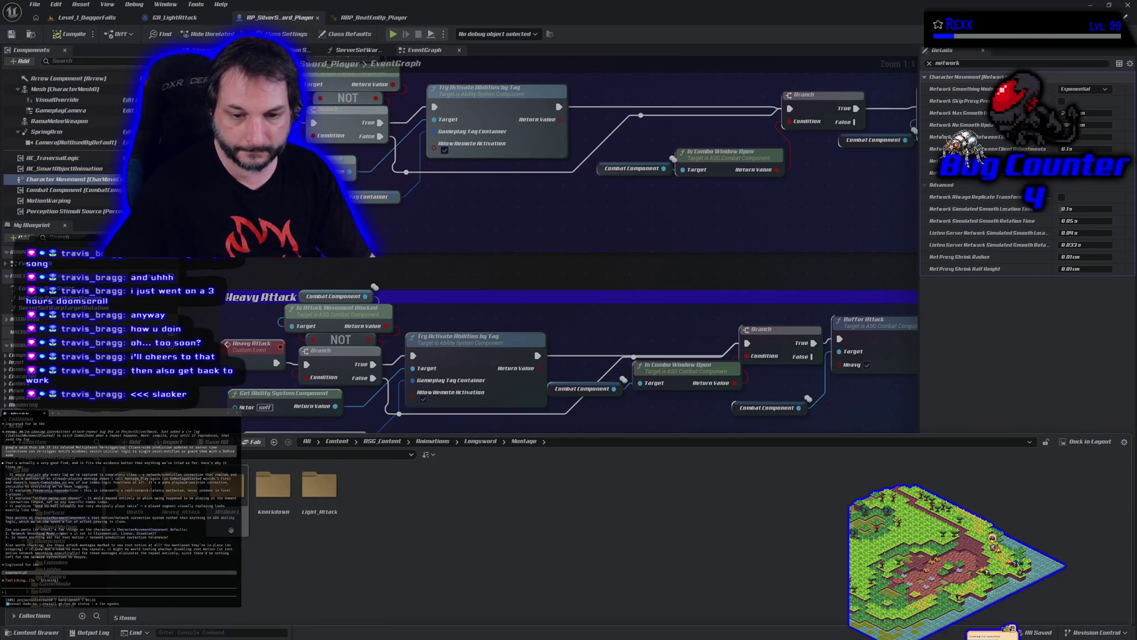
double_click(231, 529)
double_click(320, 489)
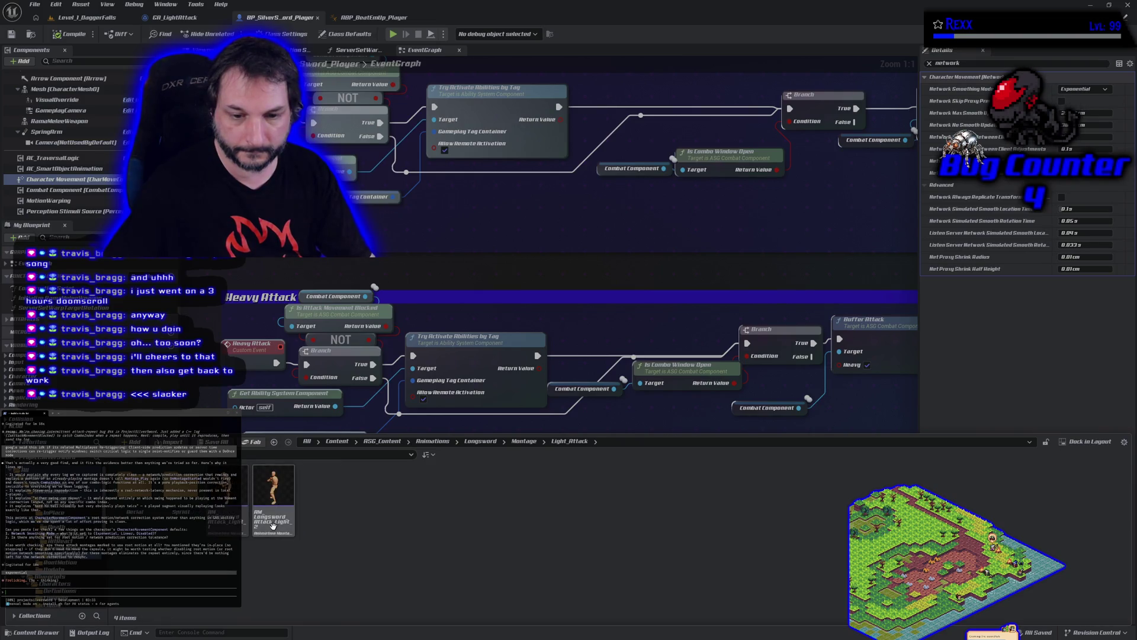
left_click(242, 526)
double_click(242, 526)
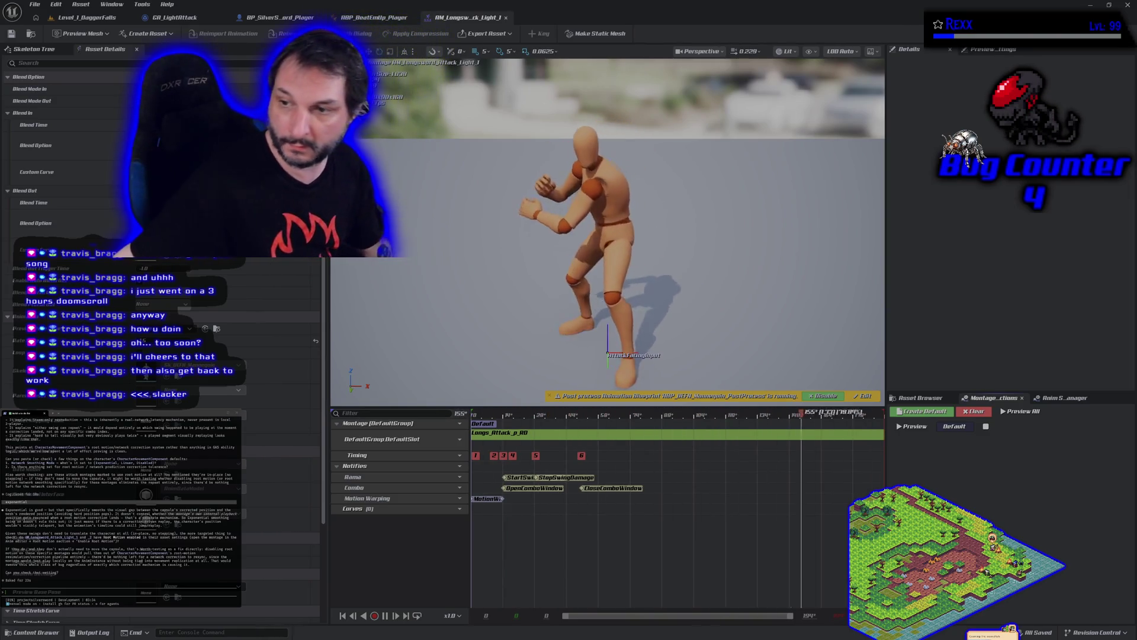
double_click(519, 437)
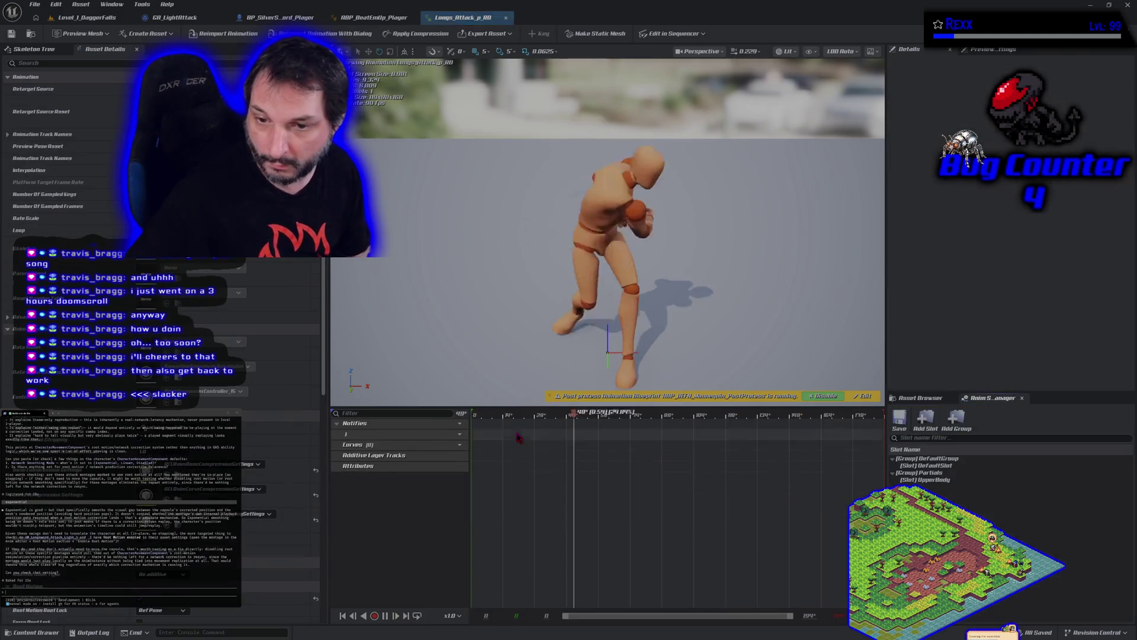
Save the Loops_Attack_p_RD sequence and bring the longsword Light_Attack montage folder back up
scroll(264, 493, "down", 3)
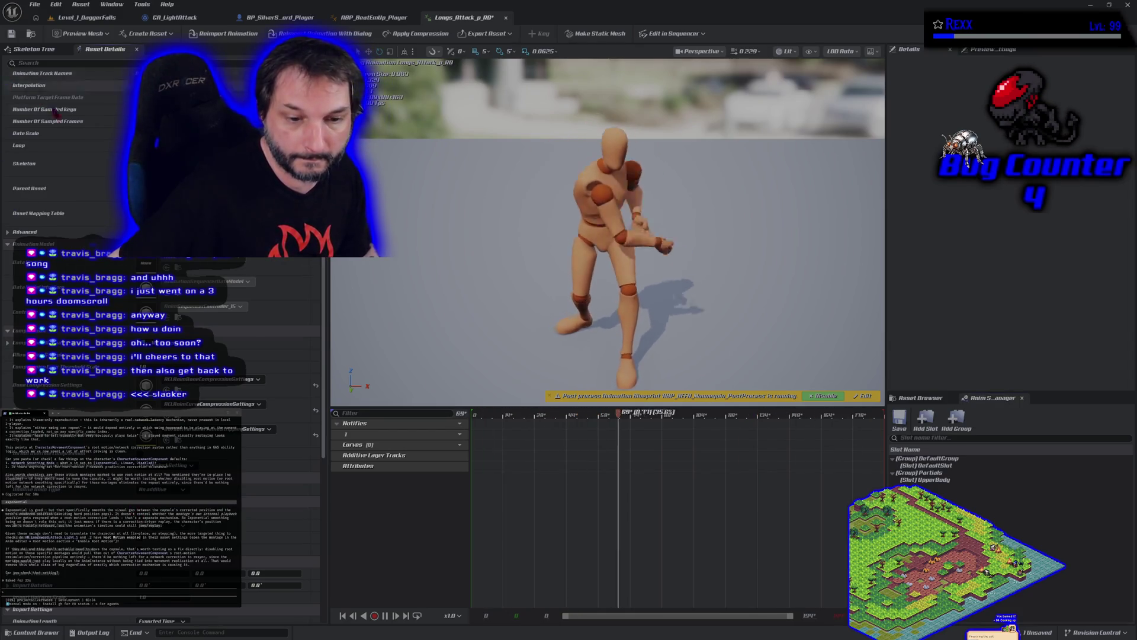
left_click(11, 34)
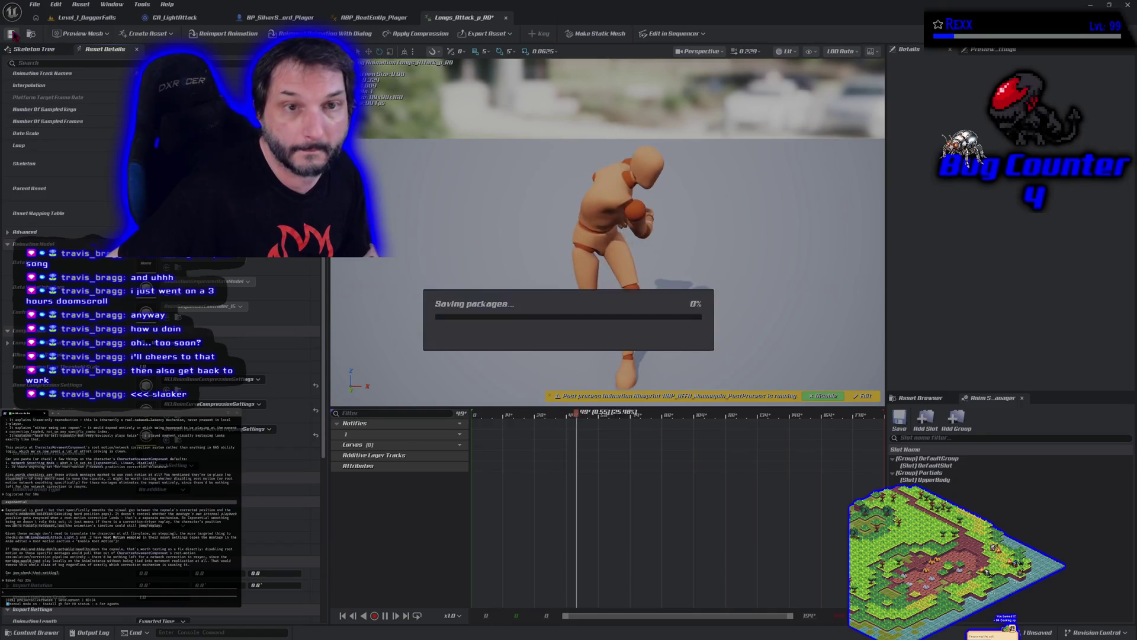
left_click(924, 398)
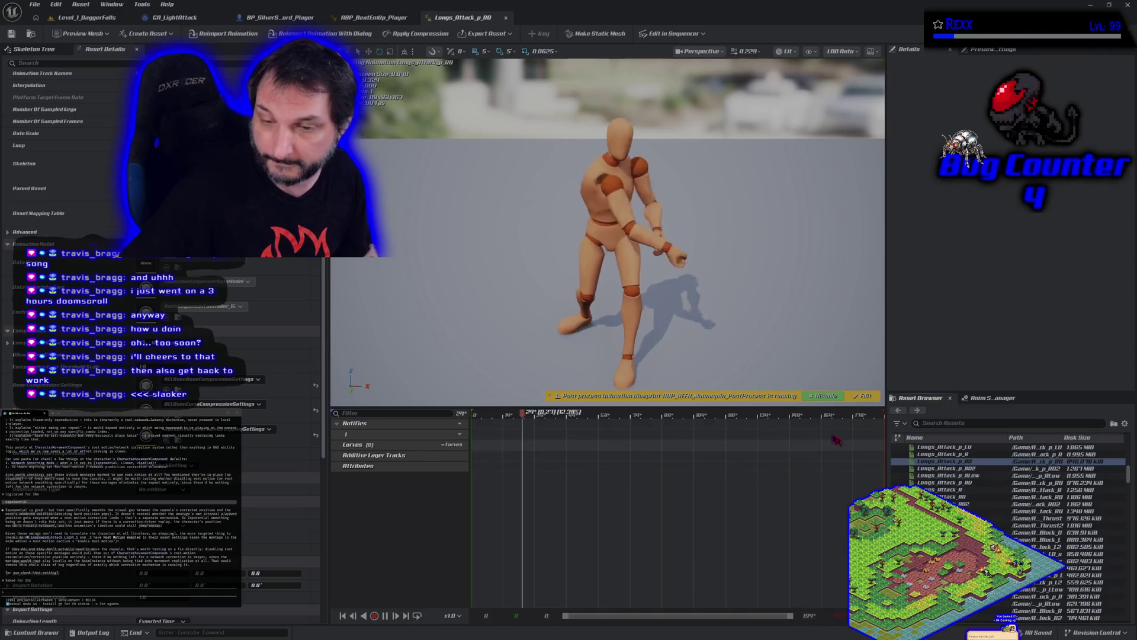
left_click(27, 632)
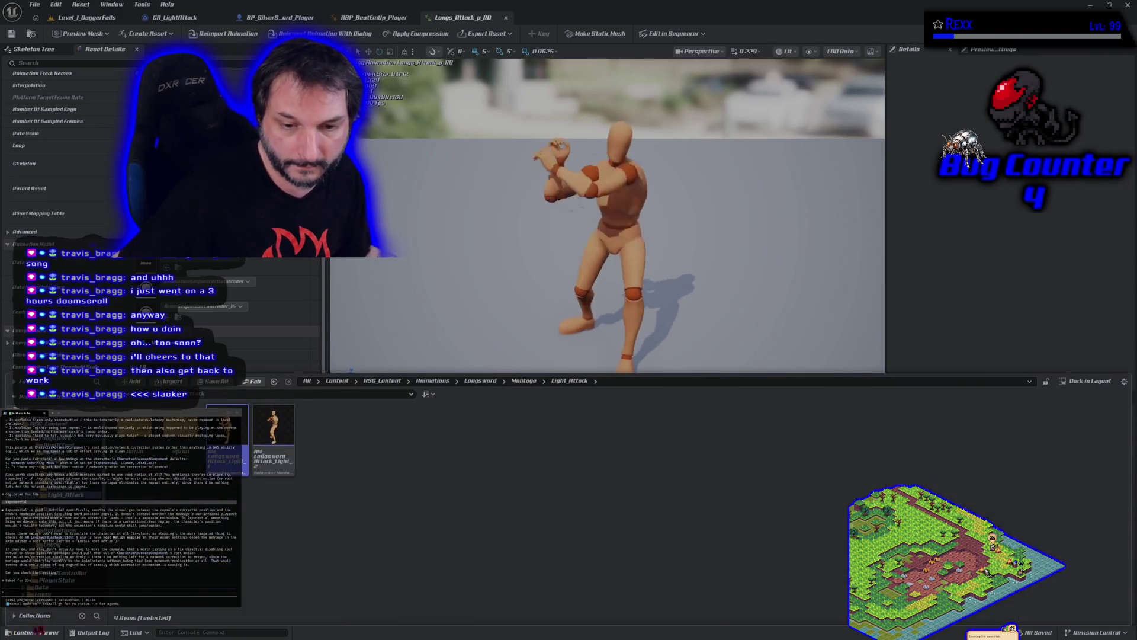
Open AM_Longsword_Attack_Light_2, save its Longs_Attack_p_LU animation, and go back to Level_1_DaggerFalls
double_click(273, 430)
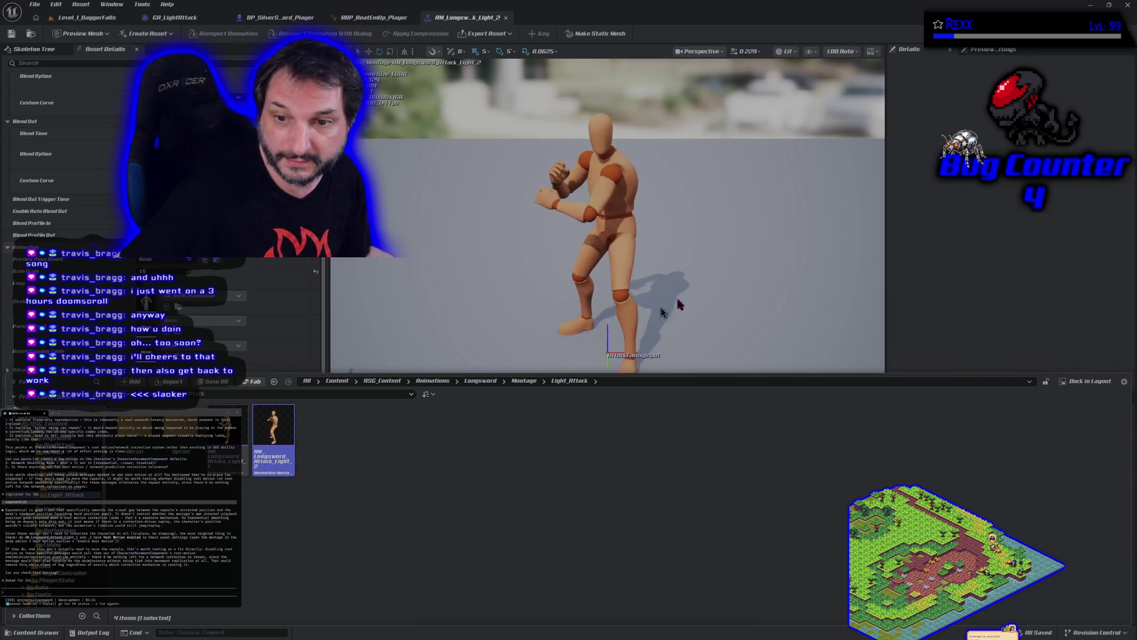
left_click(629, 326)
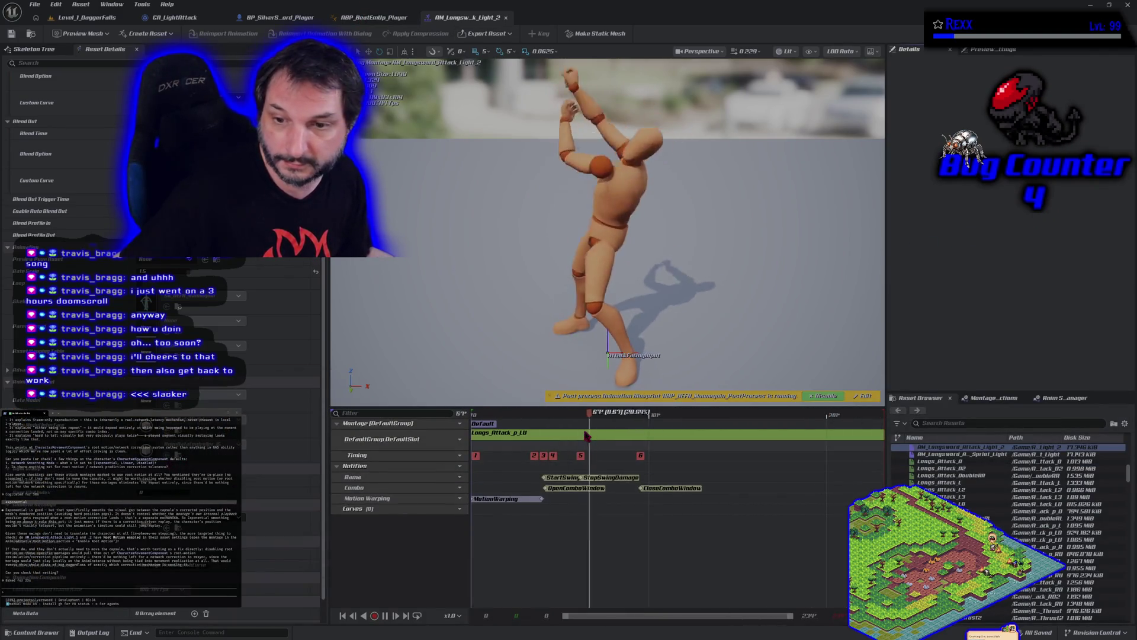
double_click(586, 436)
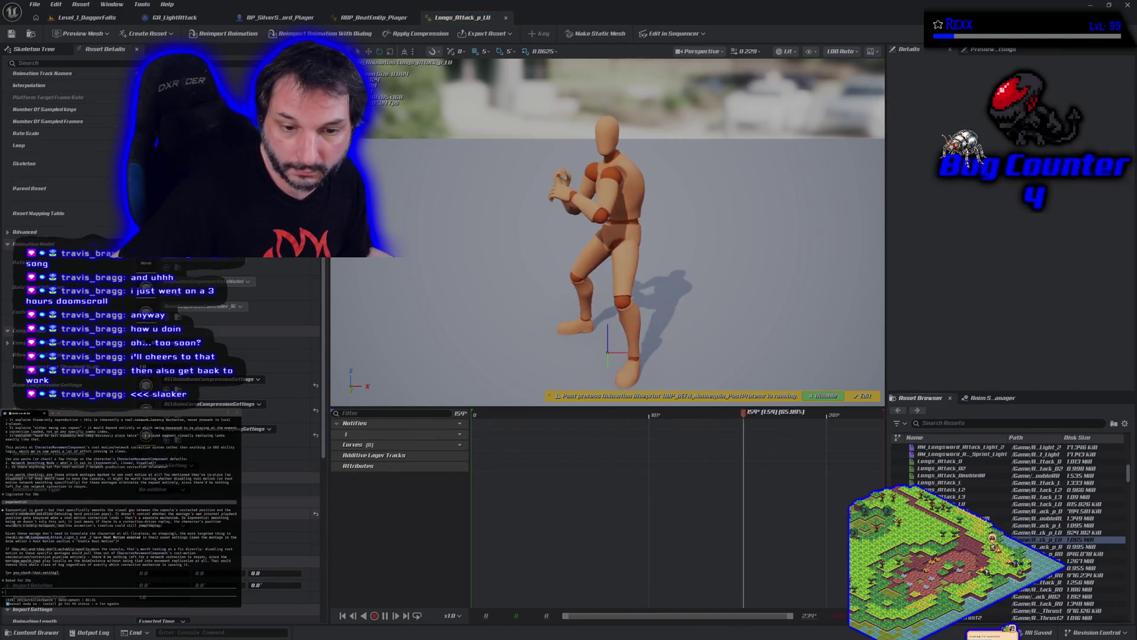
left_click(11, 35)
left_click(87, 17)
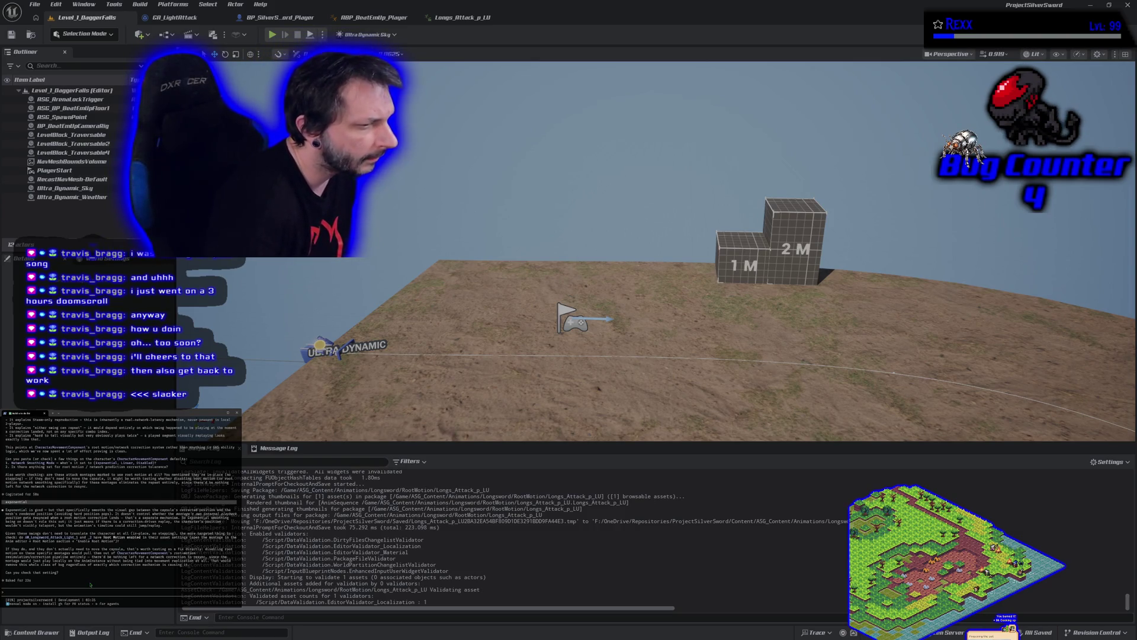
type("the")
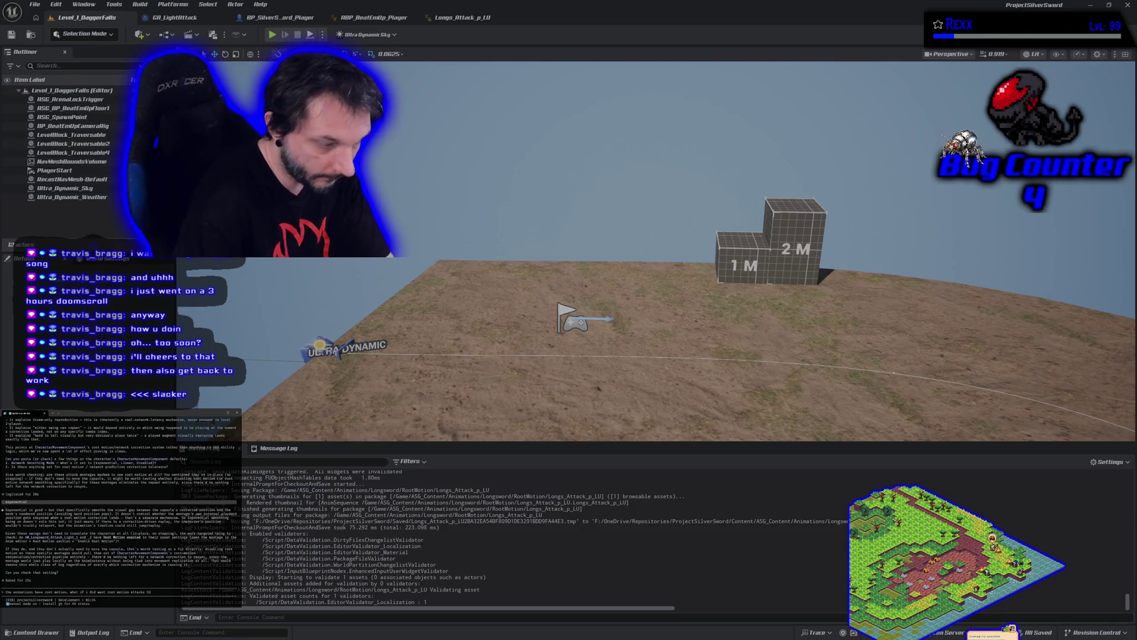
key("Return")
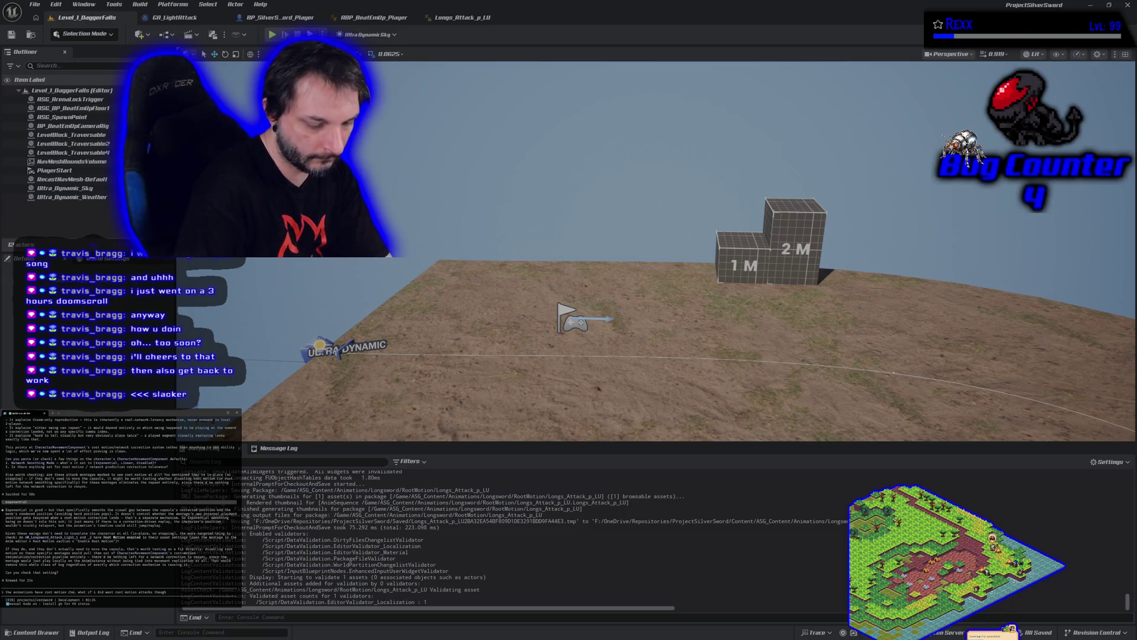
key("Return")
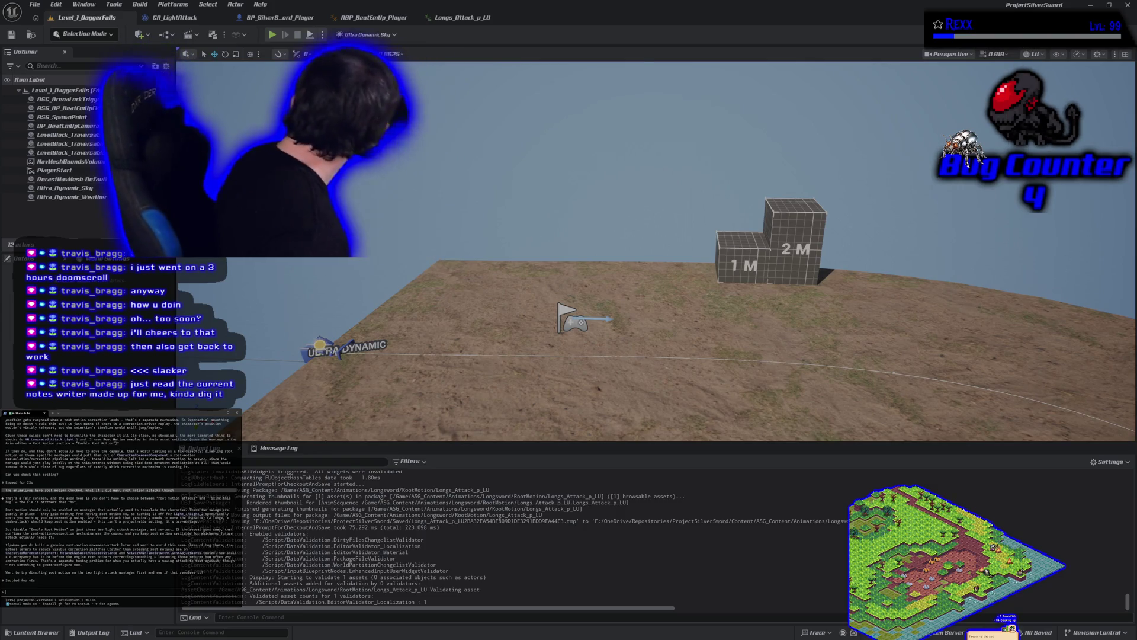
type("yeah let's try it")
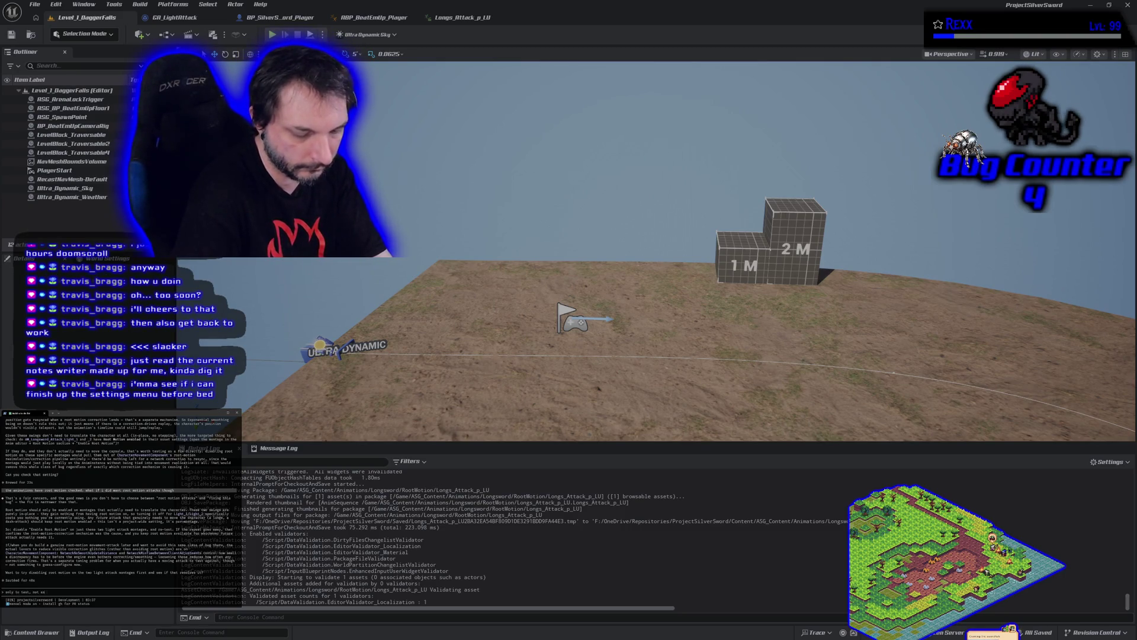
key("Return")
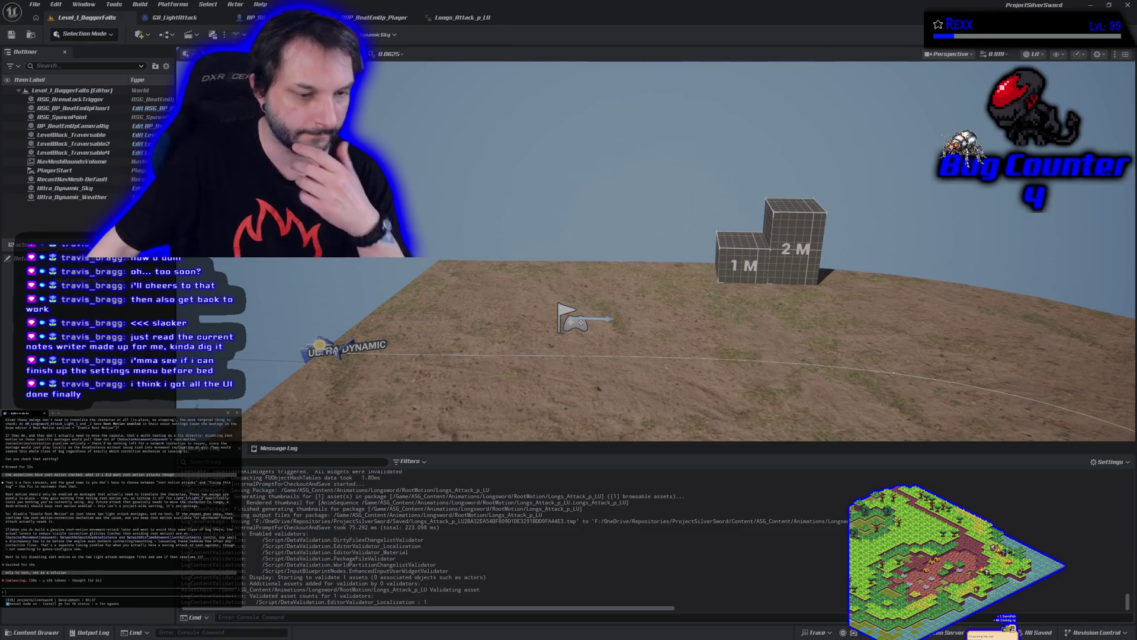
key("alt+Tab")
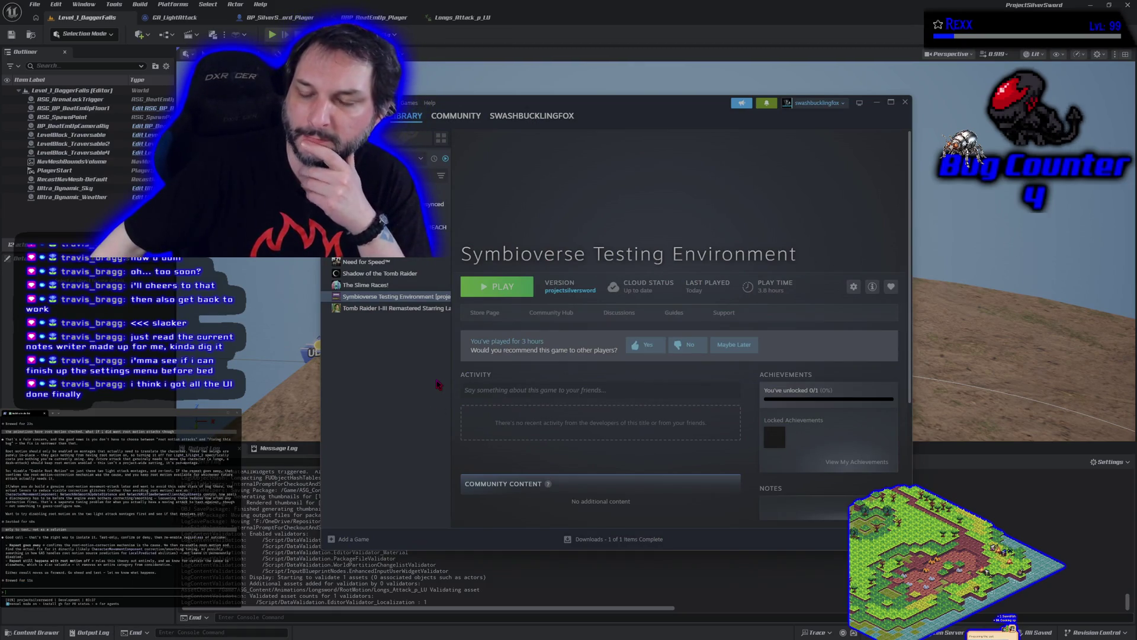
left_click(877, 102)
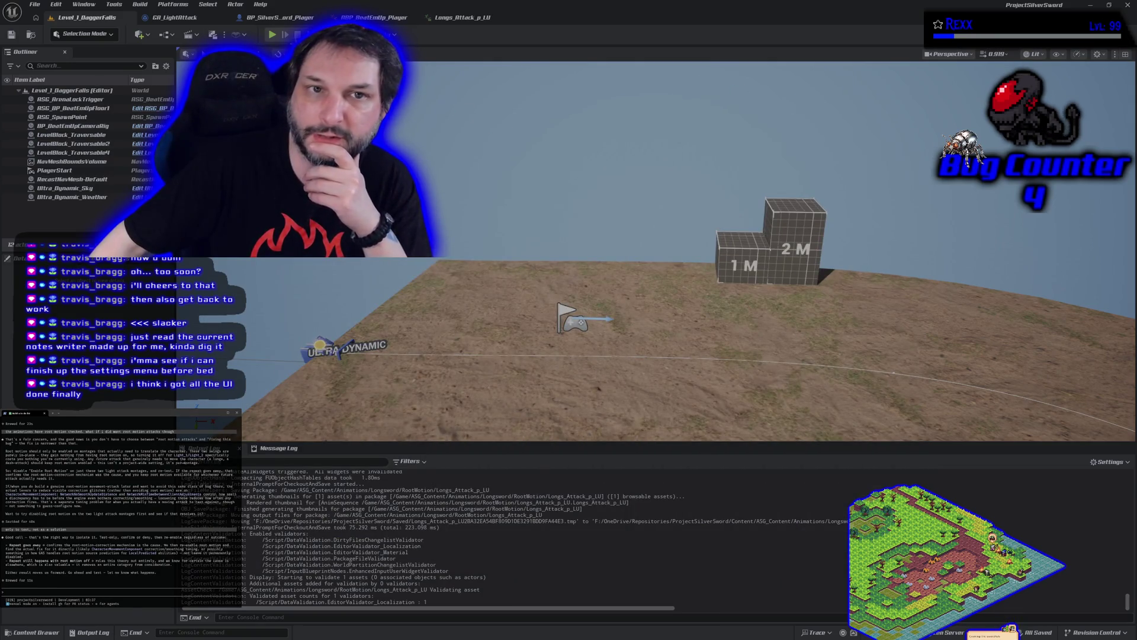
Save all modified levels and assets with File > Save All, then look over the Platforms packaging options
left_click(34, 4)
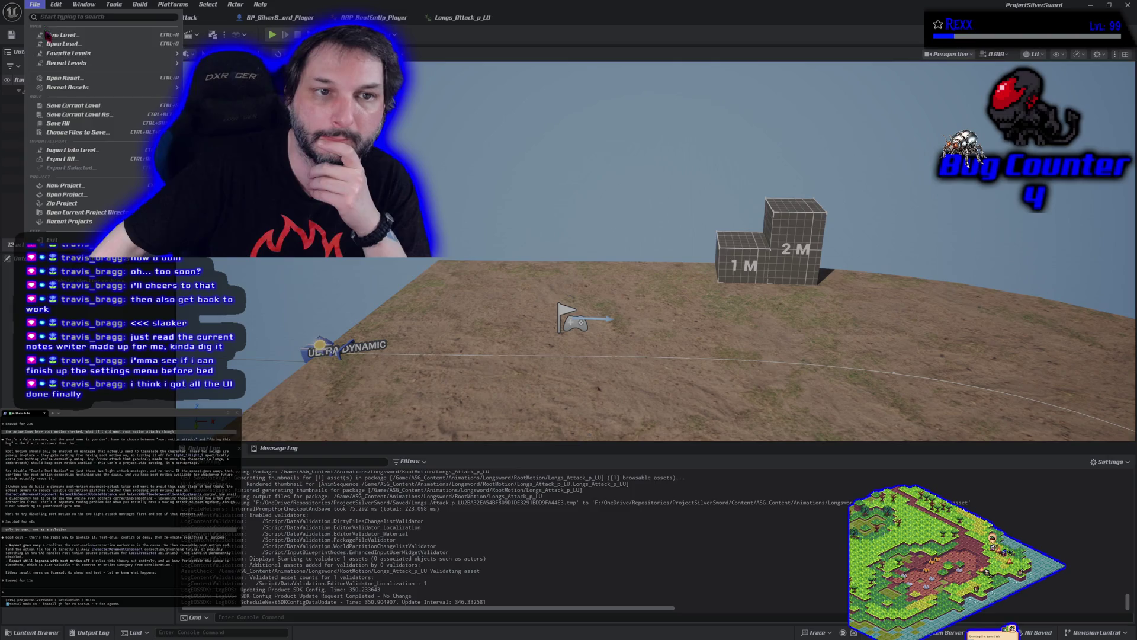
left_click(61, 124)
left_click(178, 4)
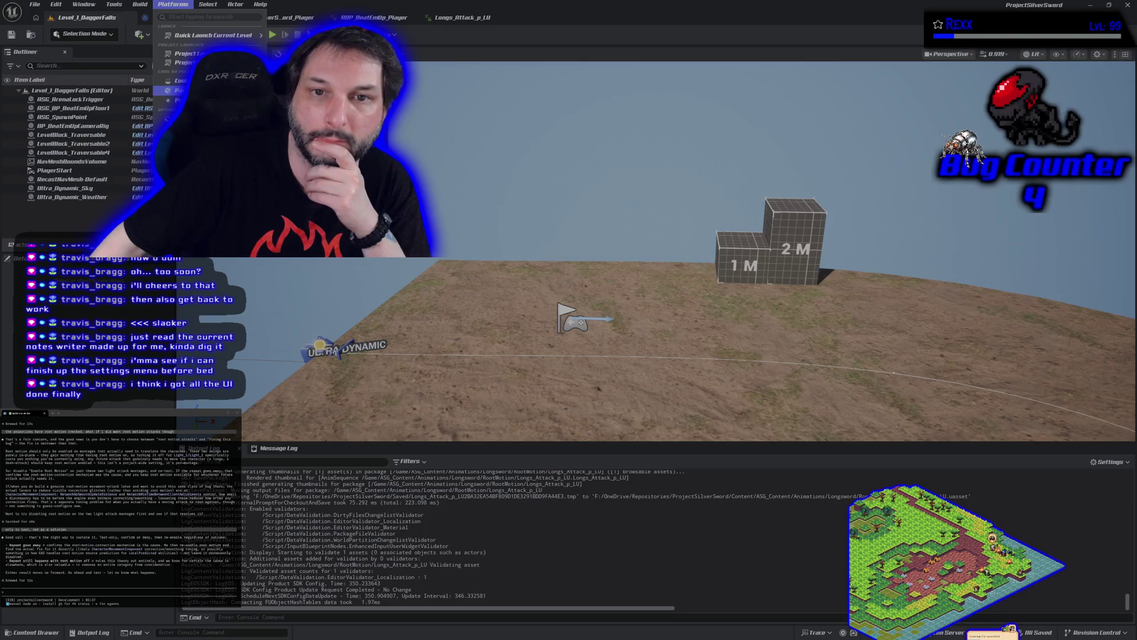
key("Escape")
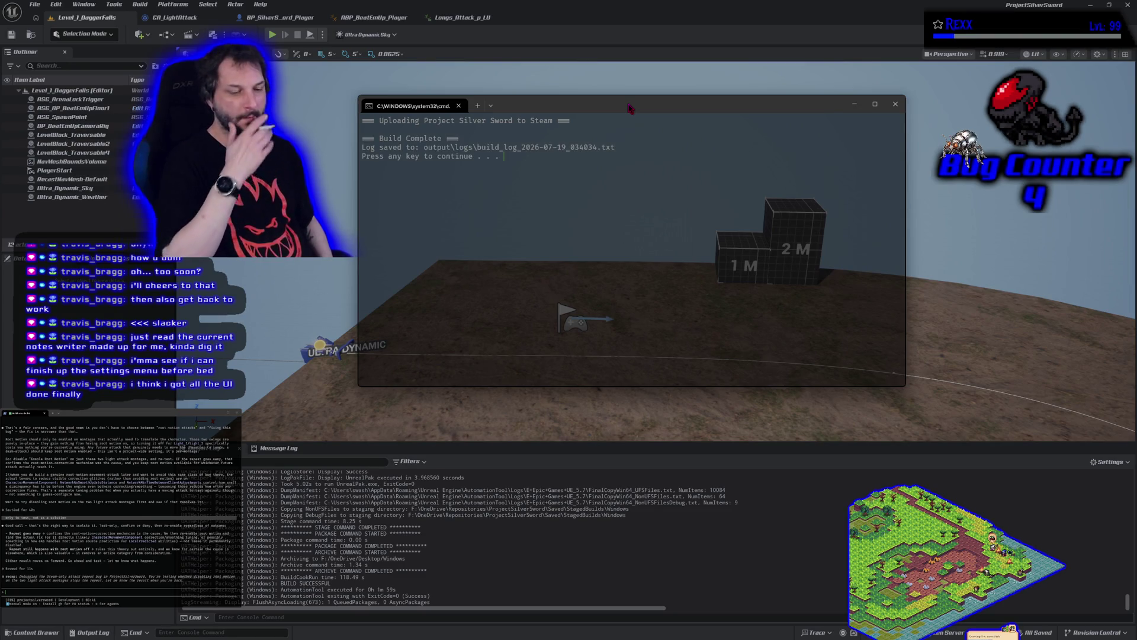
Close the finished upload cmd window and return to the 'ue 5.7 anim notify repeat bug' search results
key("Return")
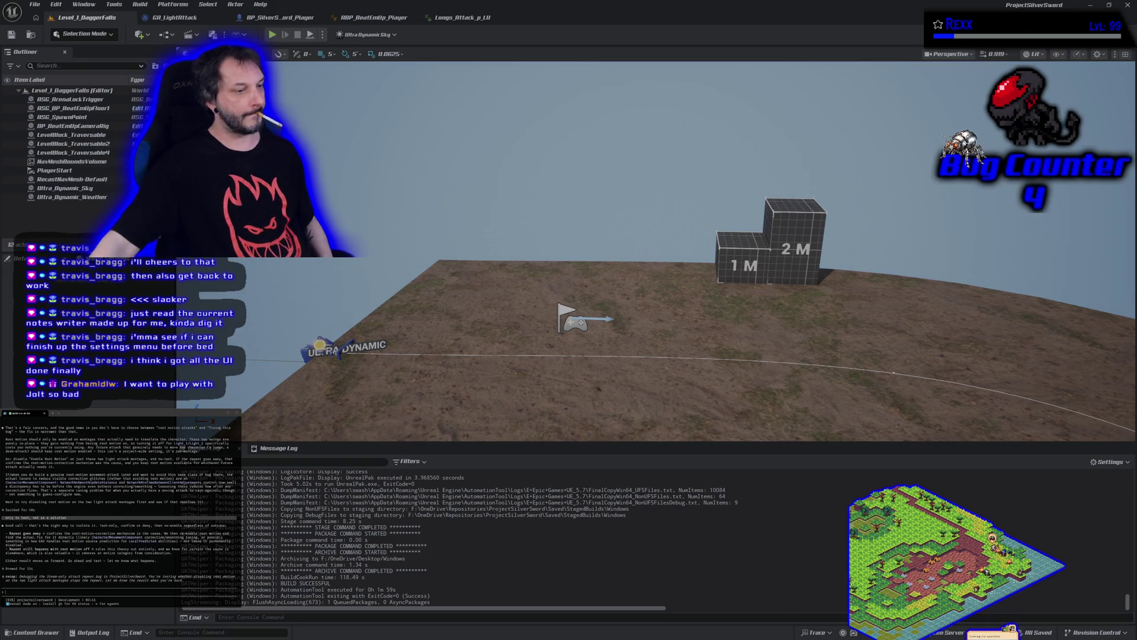
key("alt+Tab")
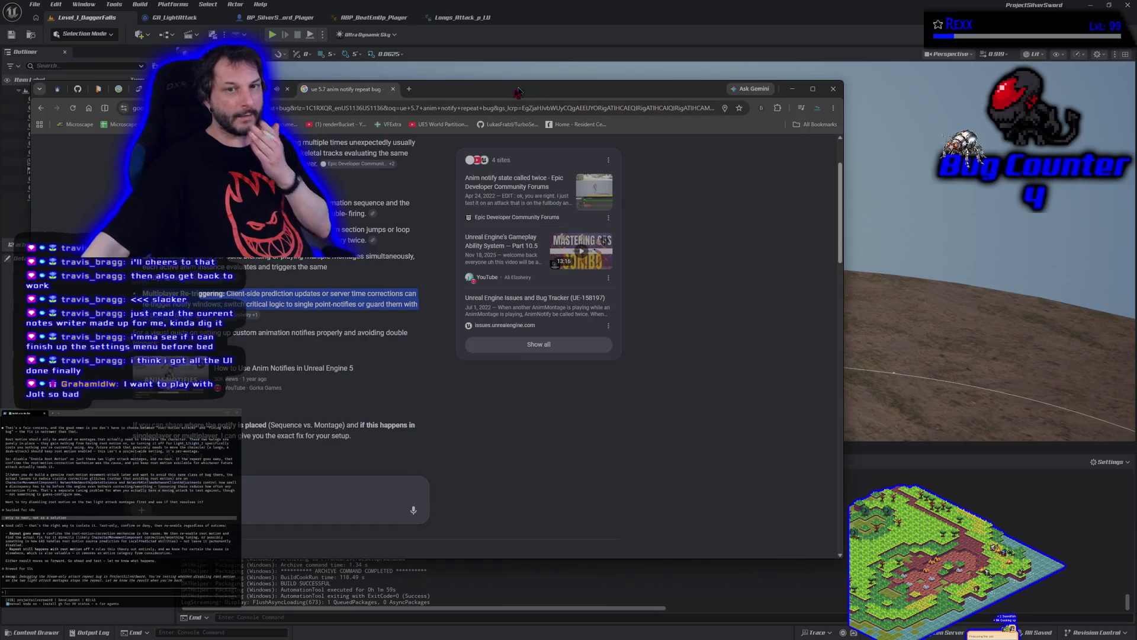
Move the Chrome search results out of the way to bring the Steam window forward
key("alt+Tab")
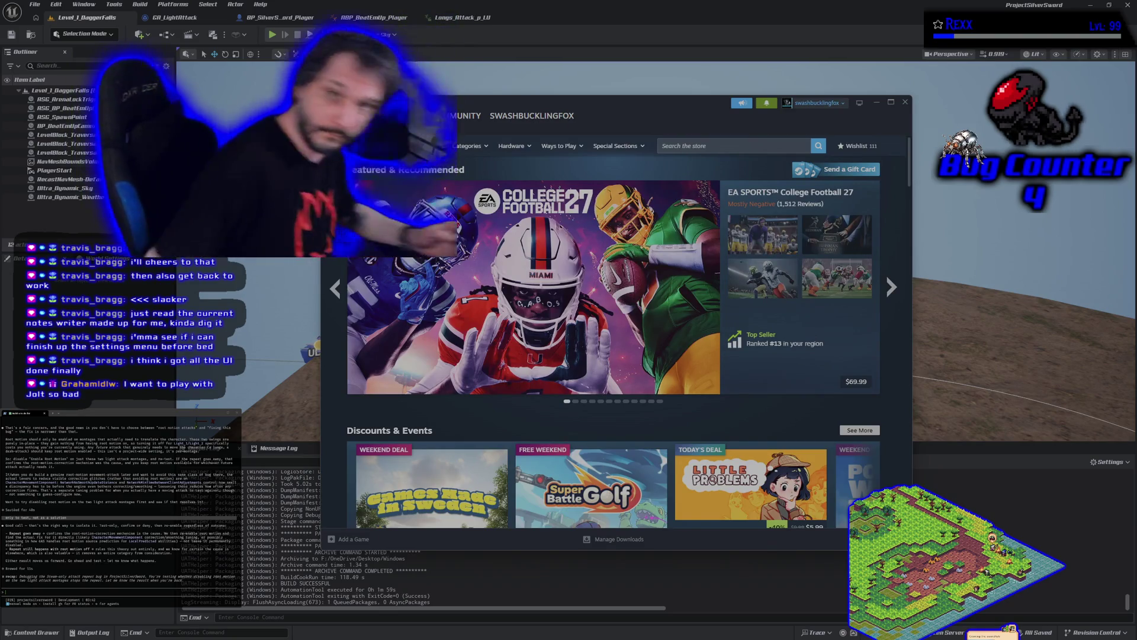
Open Symbioverse Testing Environment in the Steam library and launch it
left_click(401, 126)
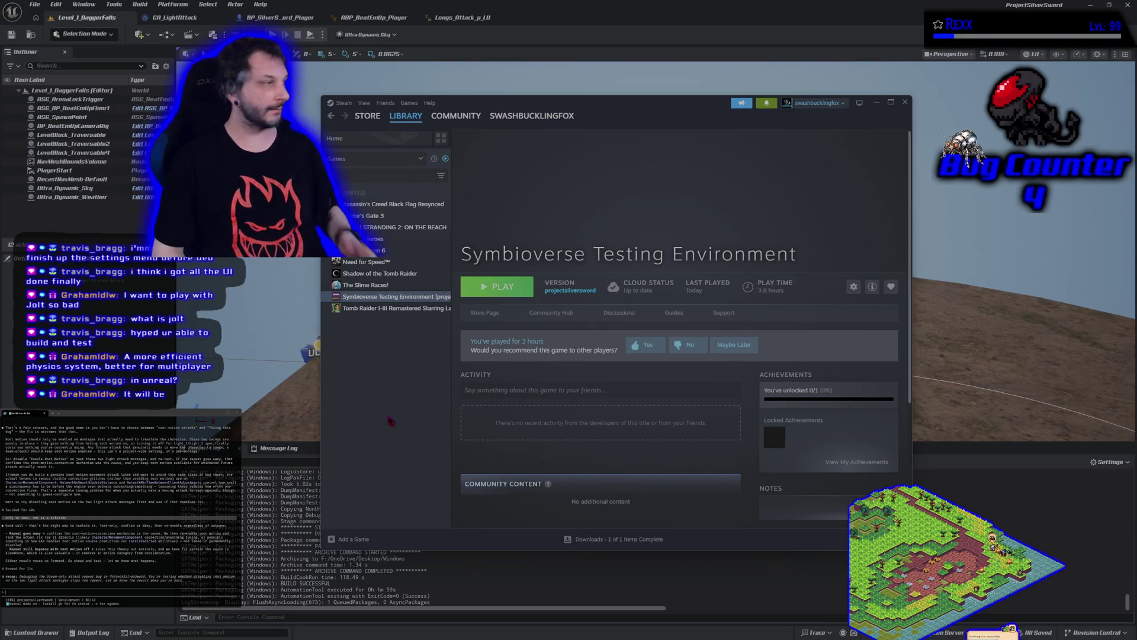
left_click(504, 289)
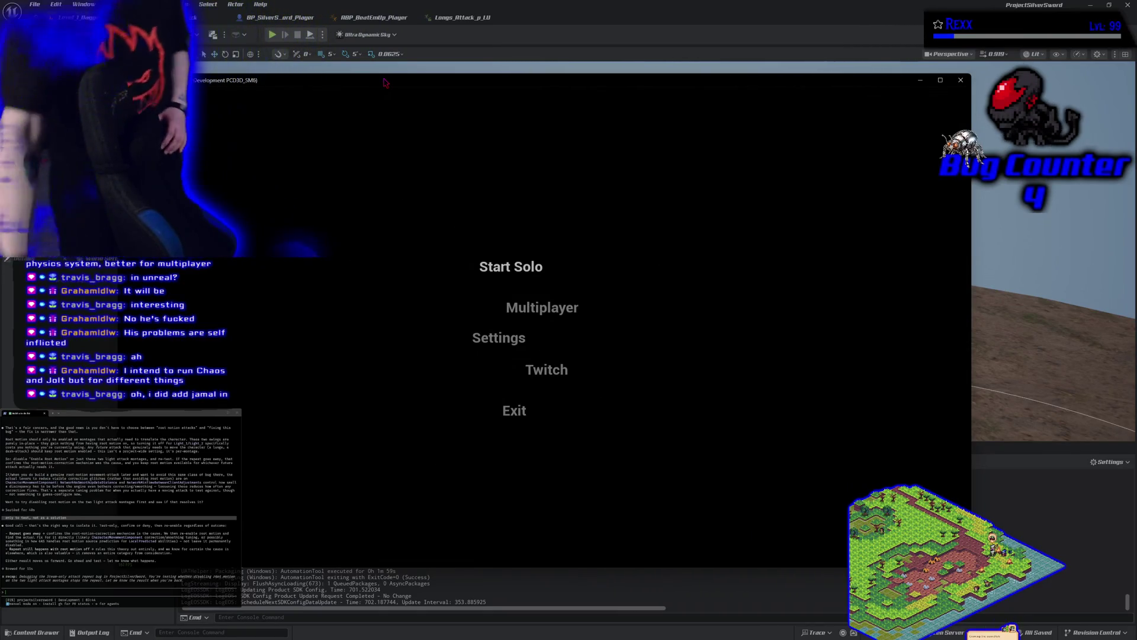
Go from the game's main menu to the multiplayer lobby list
left_click(542, 307)
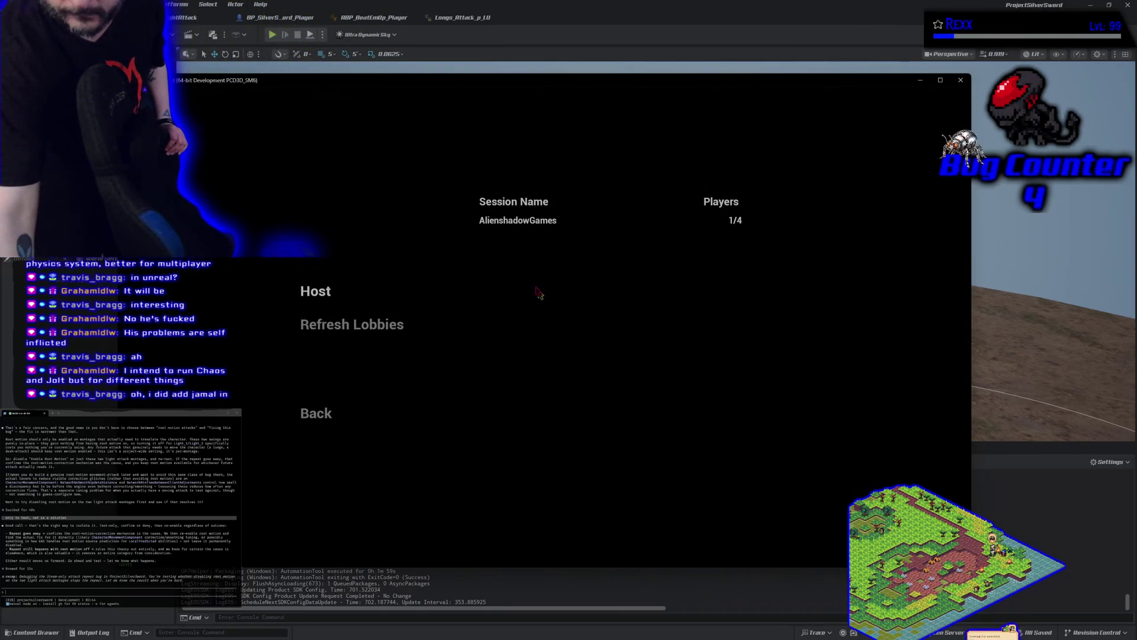
Host a new multiplayer session and confirm the character selection
left_click(513, 222)
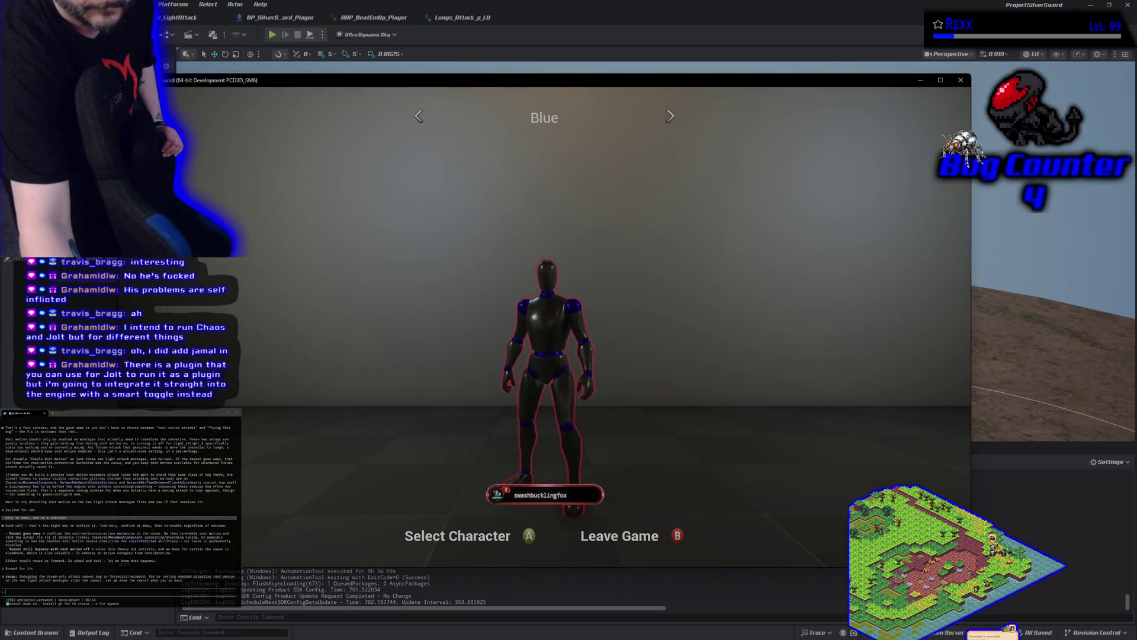
key("Return")
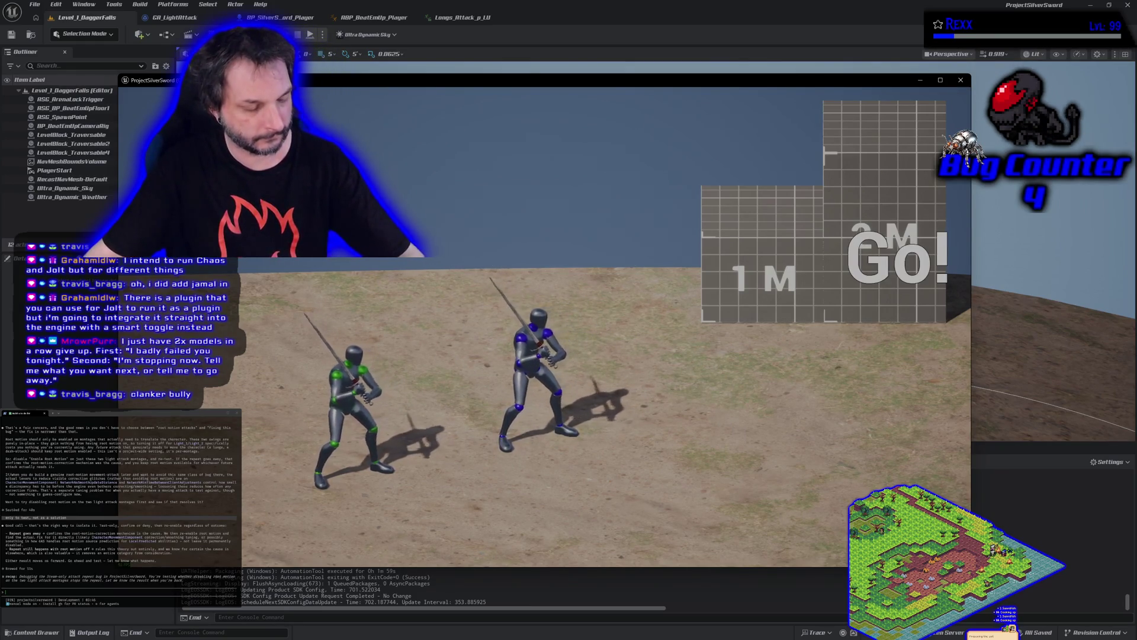
Quit the running game with Alt+F4 to return to the Steam library page
key("alt+F4")
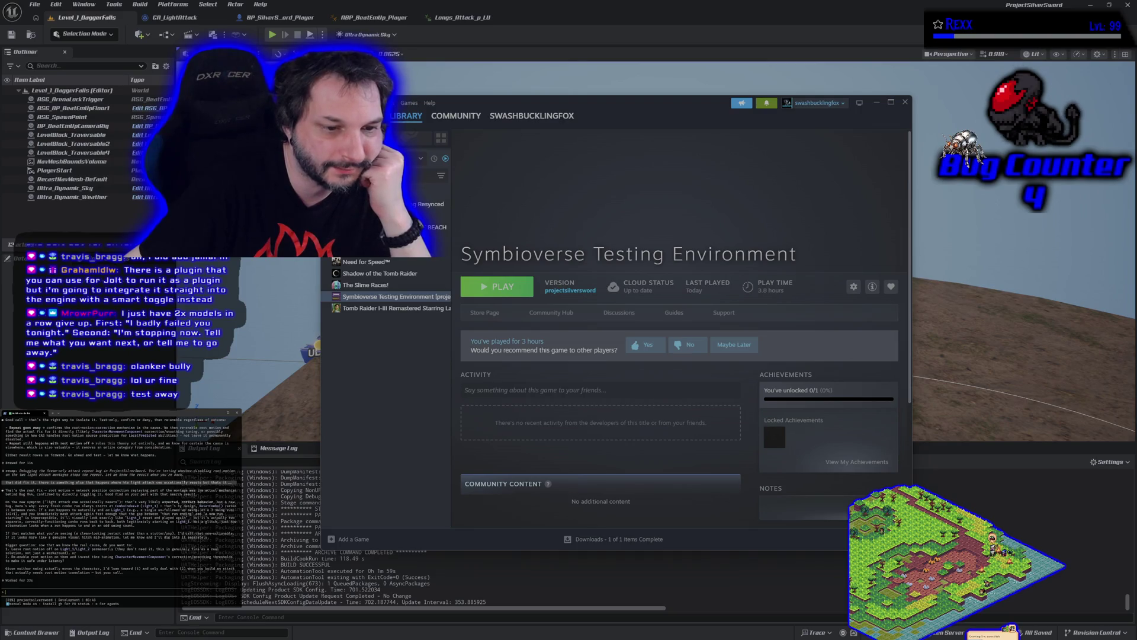
type("Leave root motion off for now")
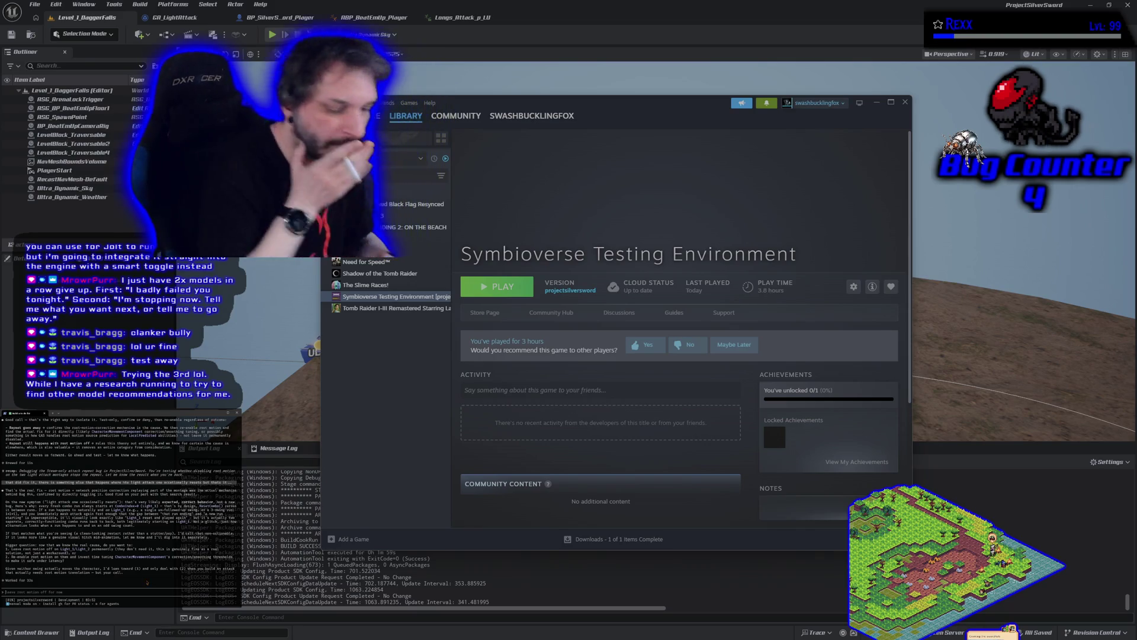
Tell Claude Code the animations are placeholders and that the new symptom is very obvious
type("these are place")
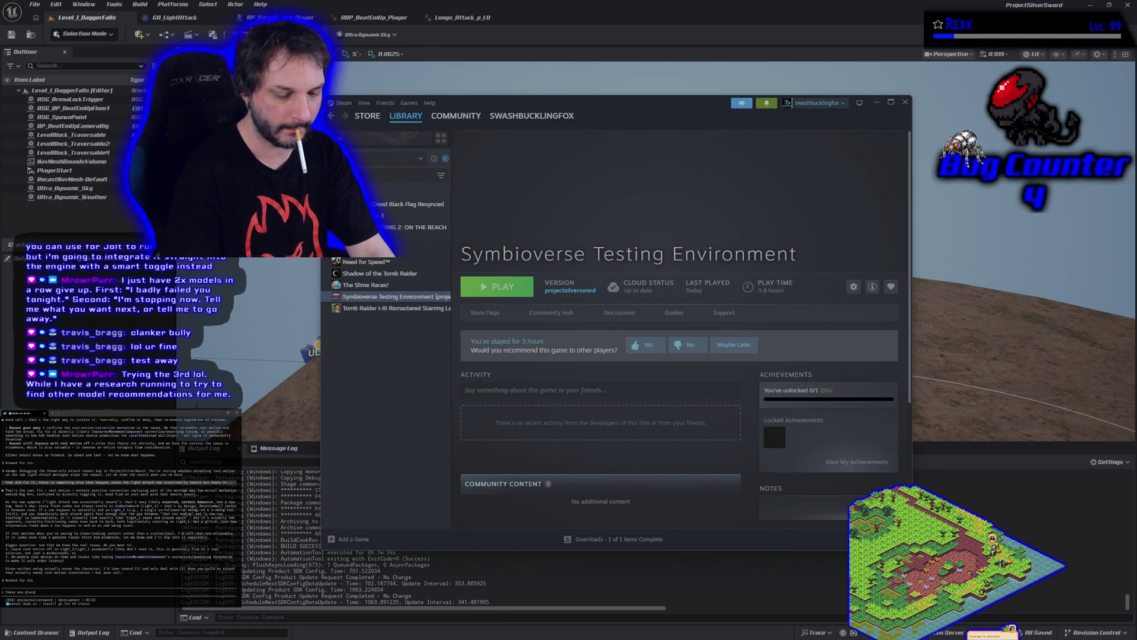
type("holder animations, we may need root motion for some attacks")
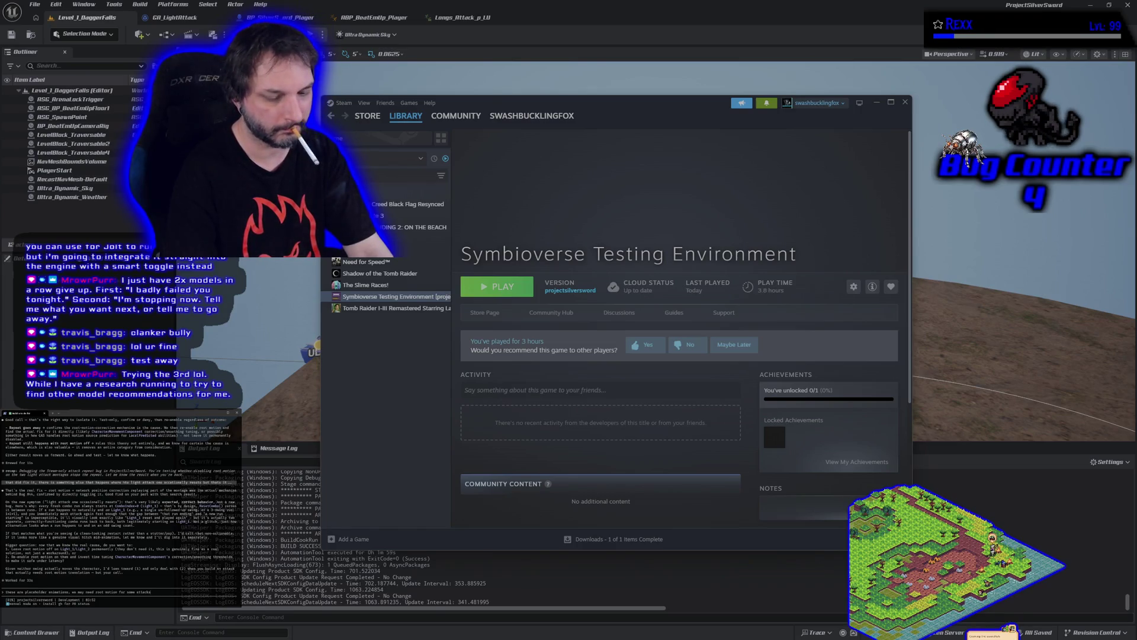
type("n")
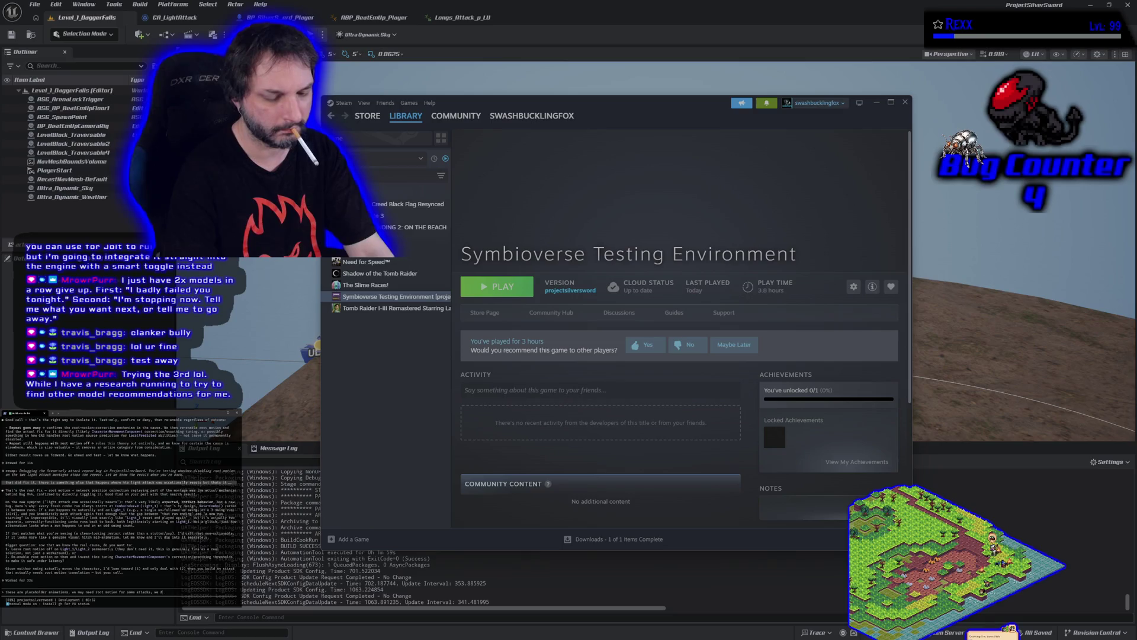
type("ot know")
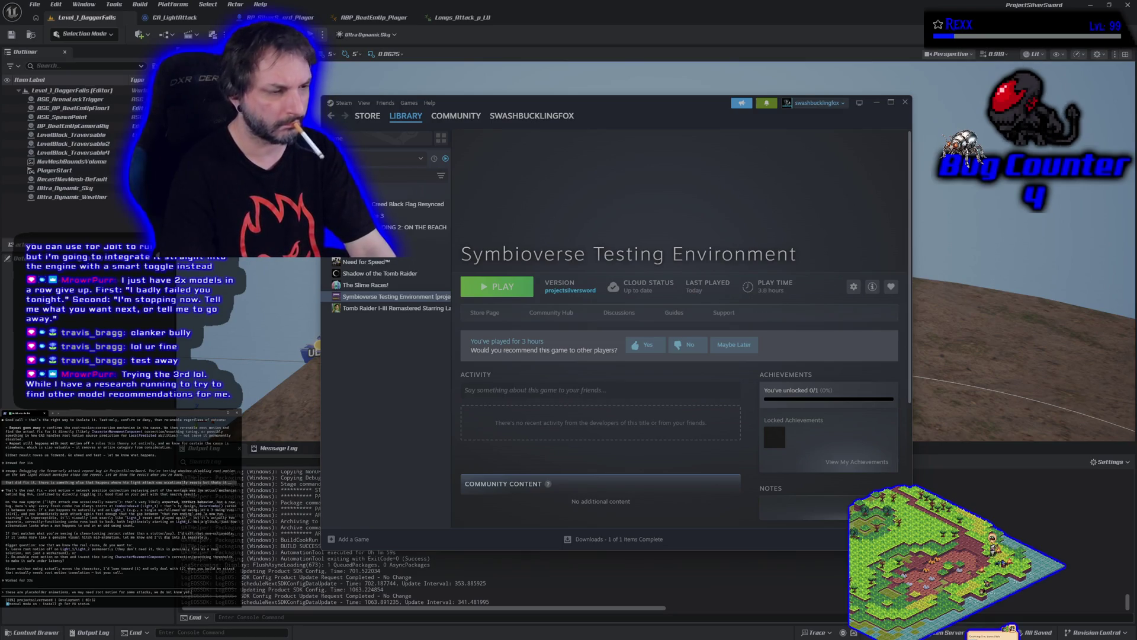
type(" yet. a")
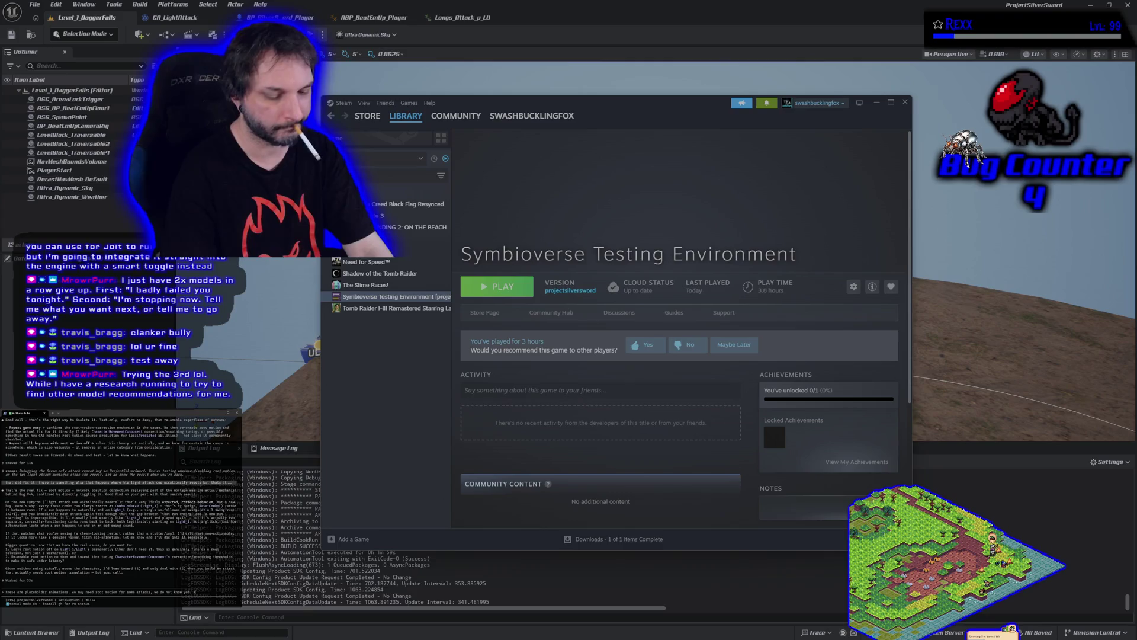
type("lso, the")
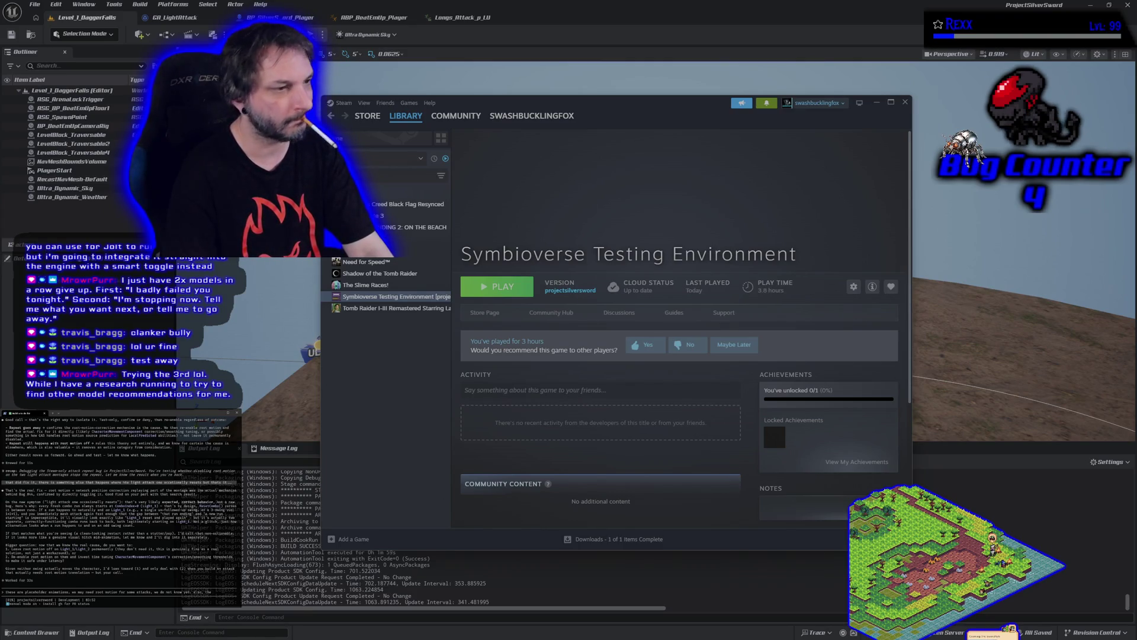
type(" new")
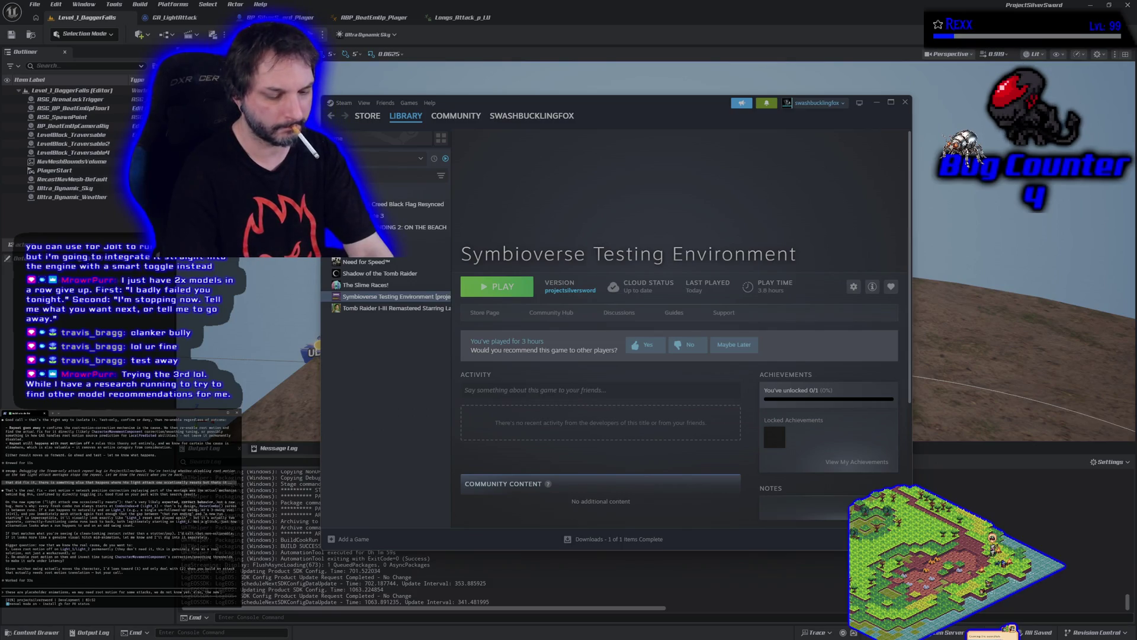
type(" symptom is v")
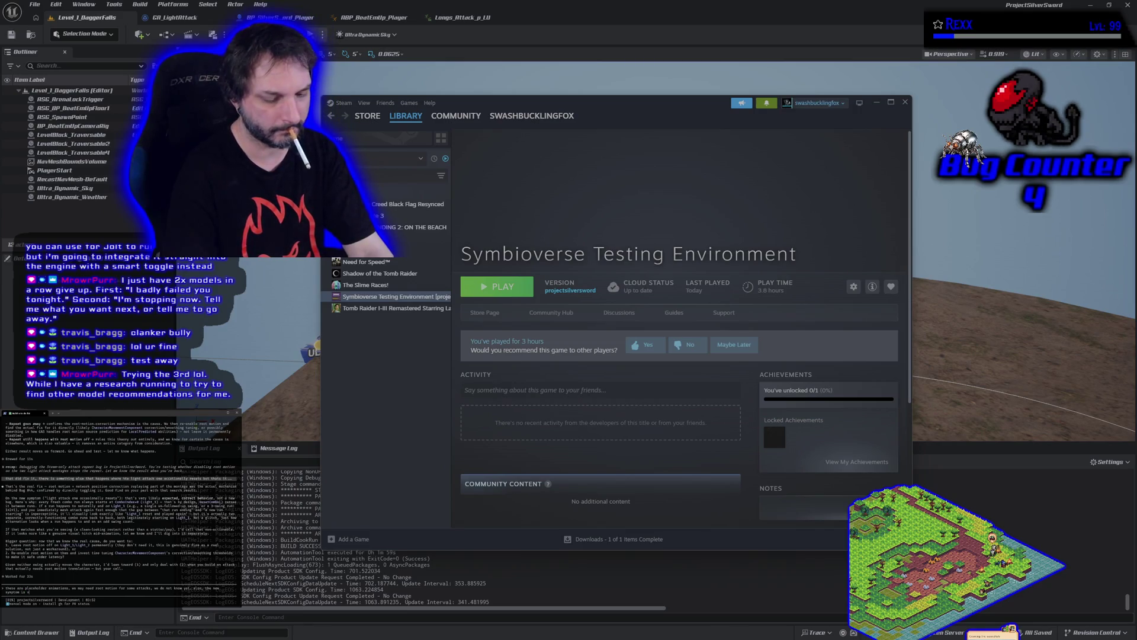
type("ery obvious")
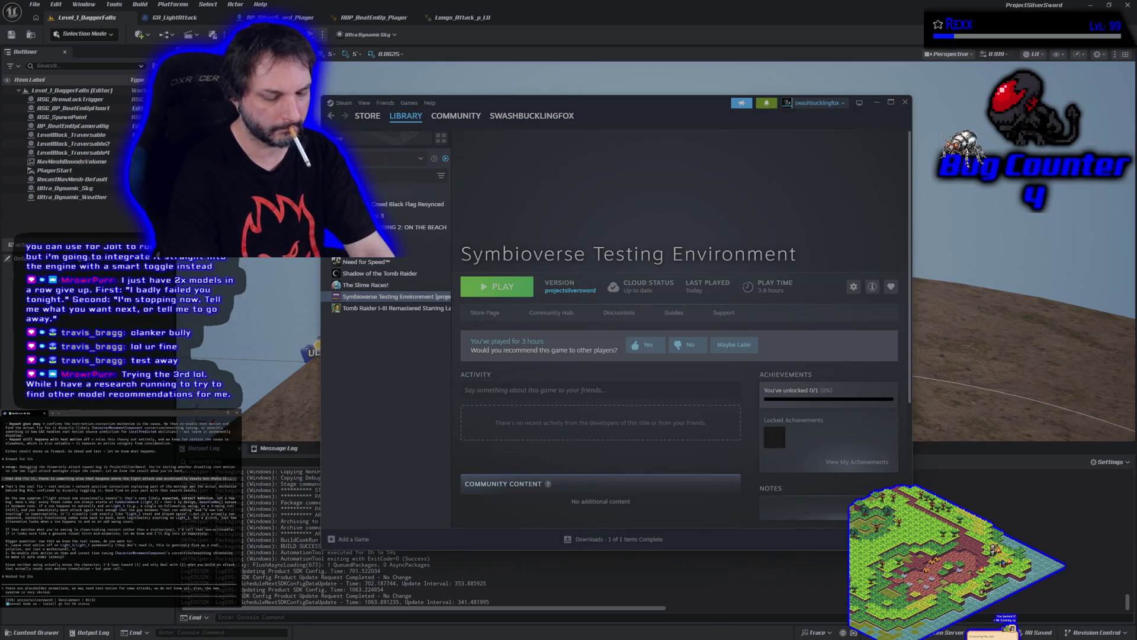
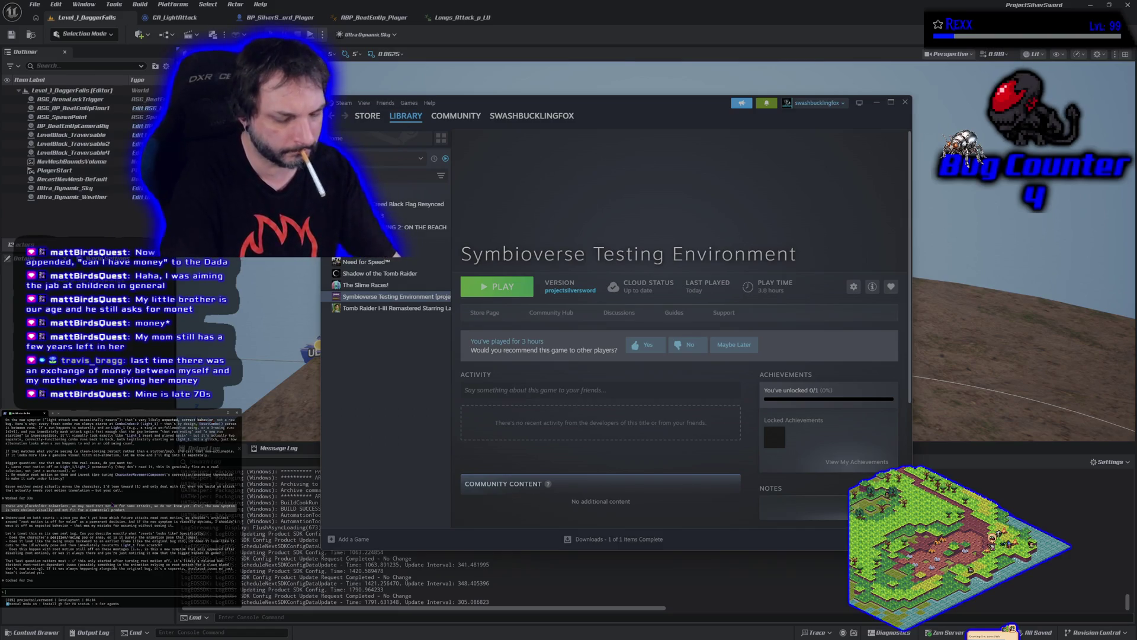
Rewrite the coding agent message about the character's facing at the start, then send it
type("looks like it re")
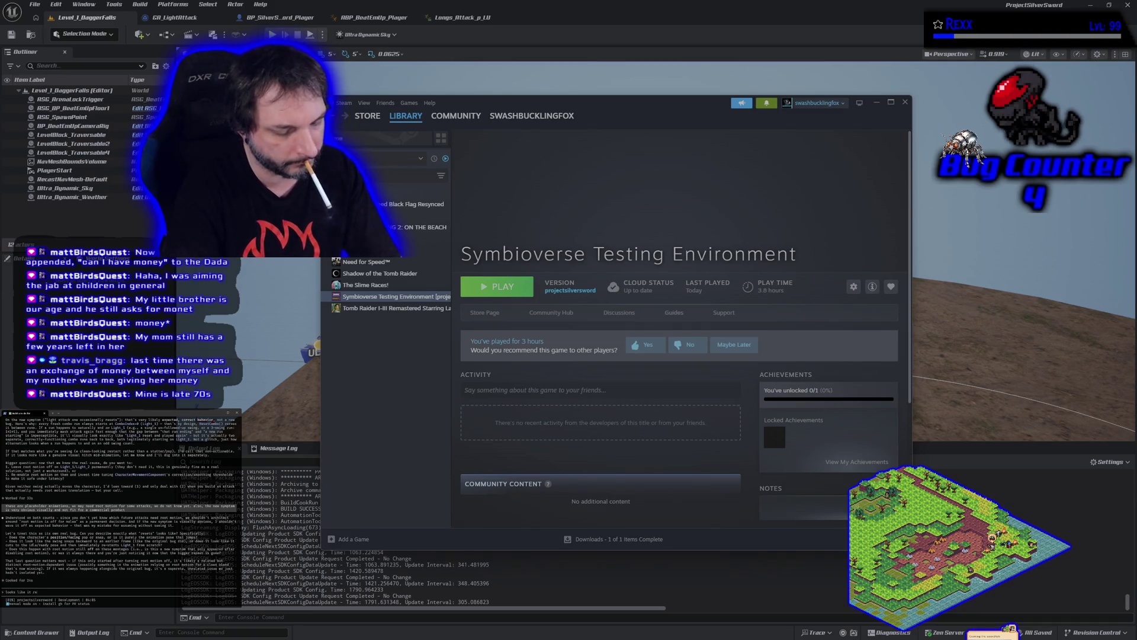
type("sets, hard")
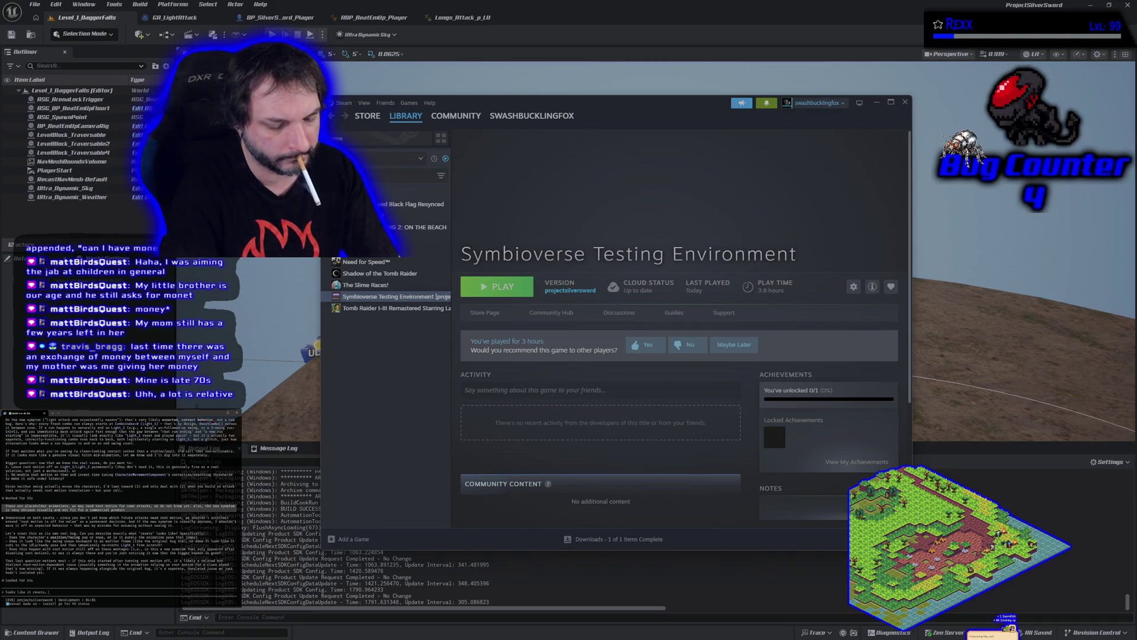
key("BackSpace")
key("BackSpace")
key("BackSpace")
type("creates, hard to tell because")
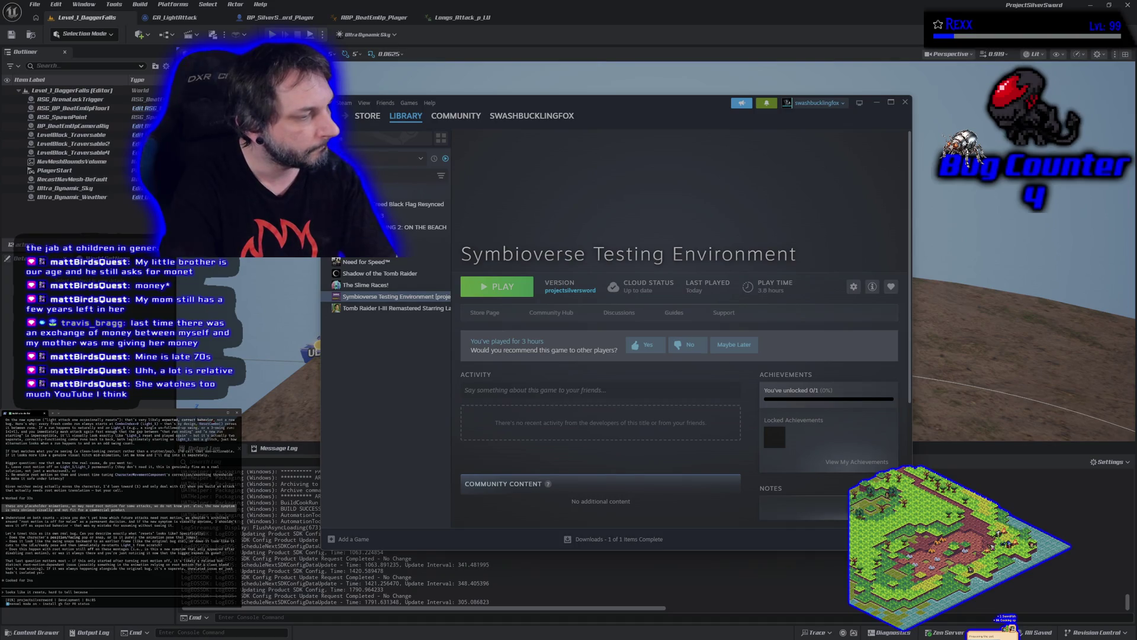
key("BackSpace")
key("BackSpace")
key("BackSpace")
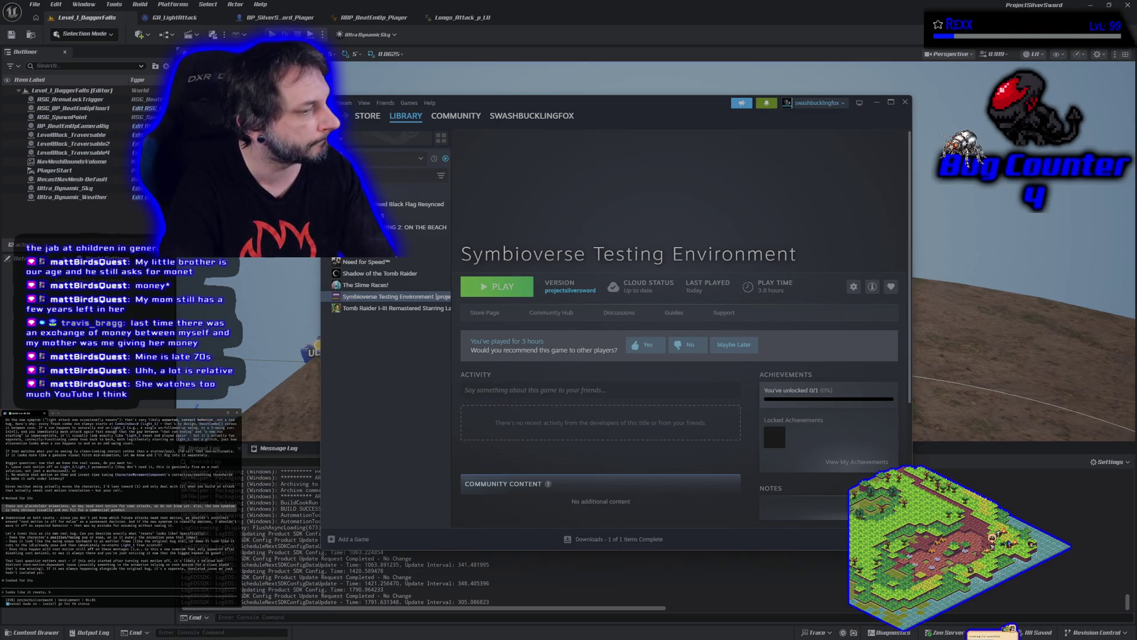
key("BackSpace")
key("BackSpace")
key("BackSpace")
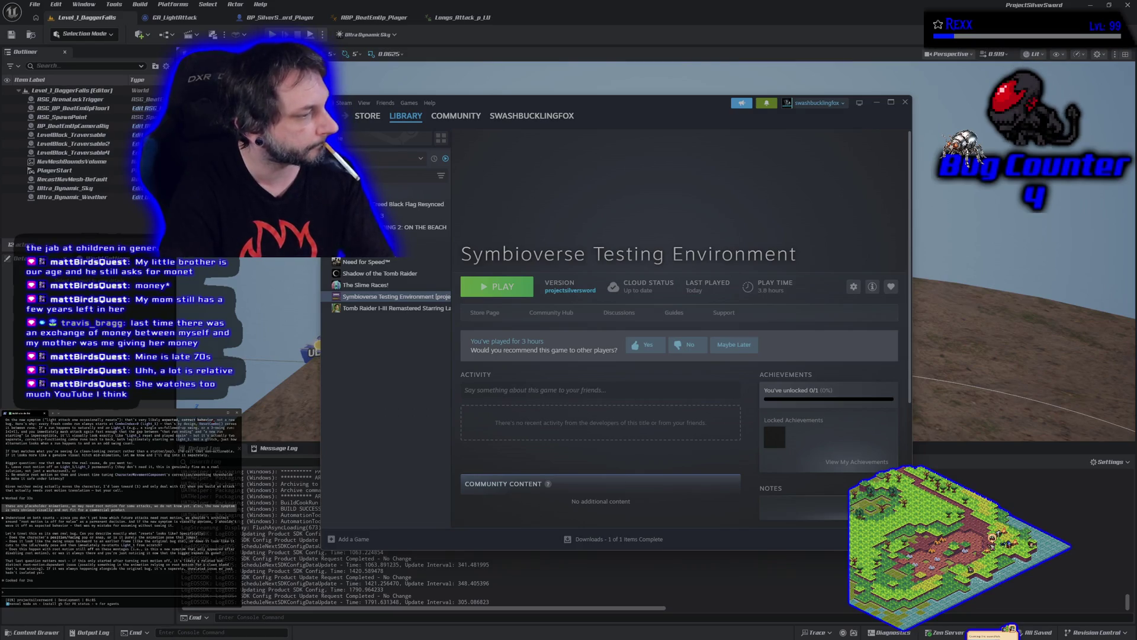
type("yes")
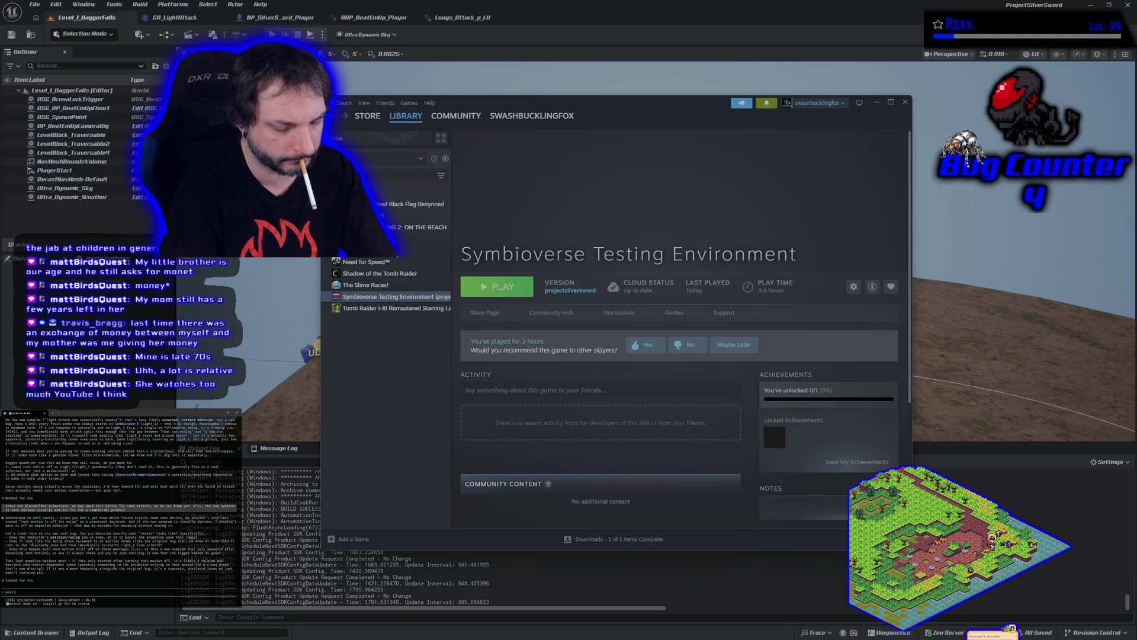
type(" facing does not change.")
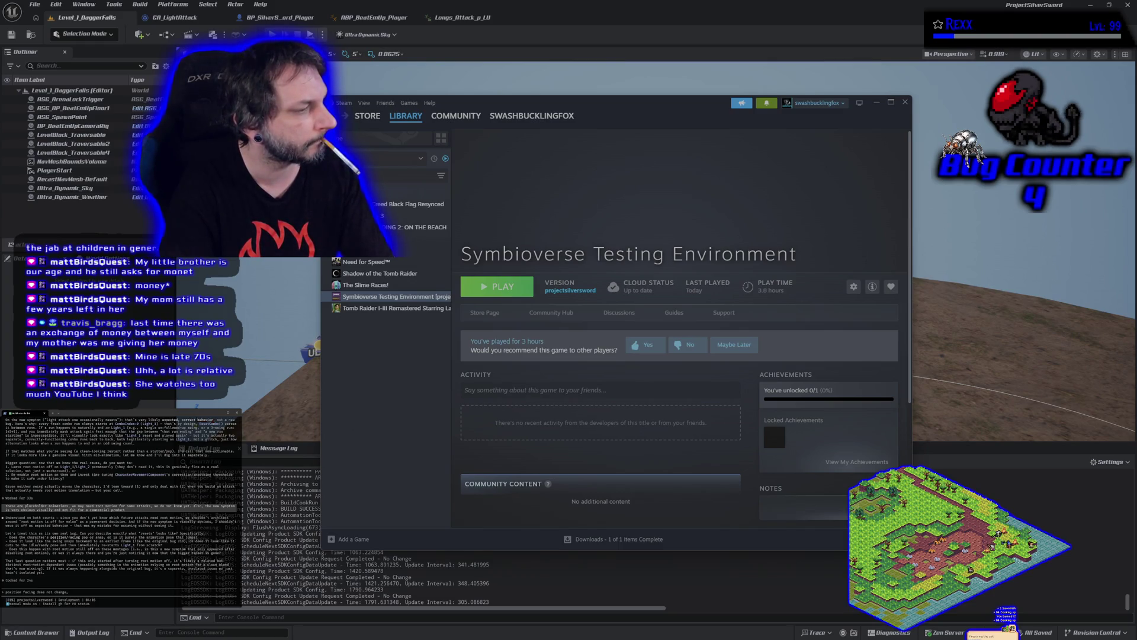
type(", they")
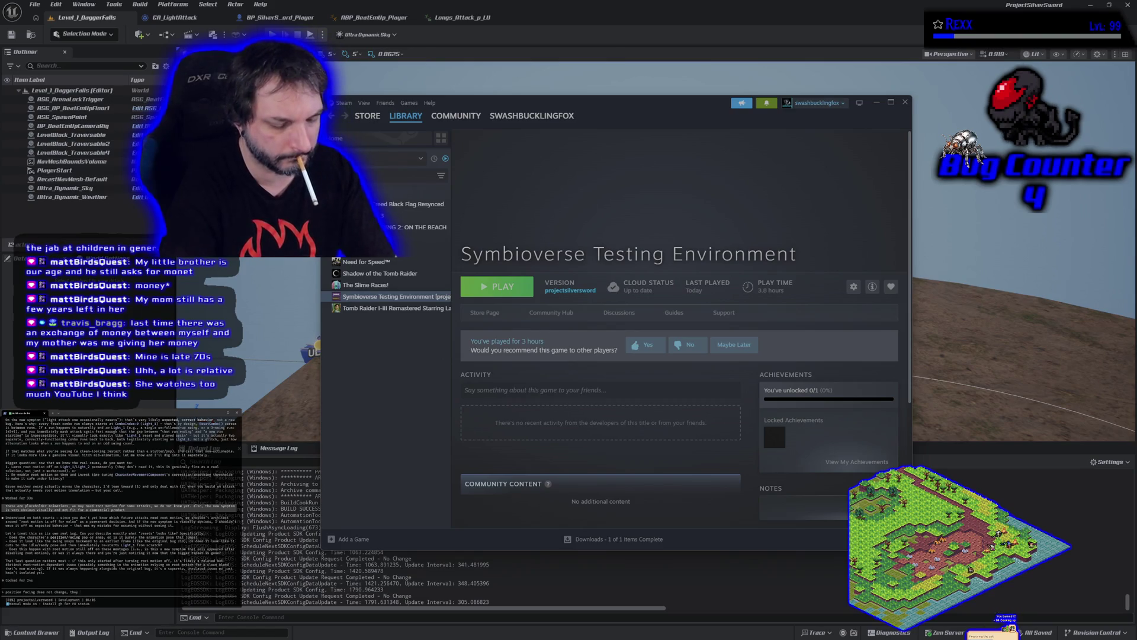
type("w")
type("wi")
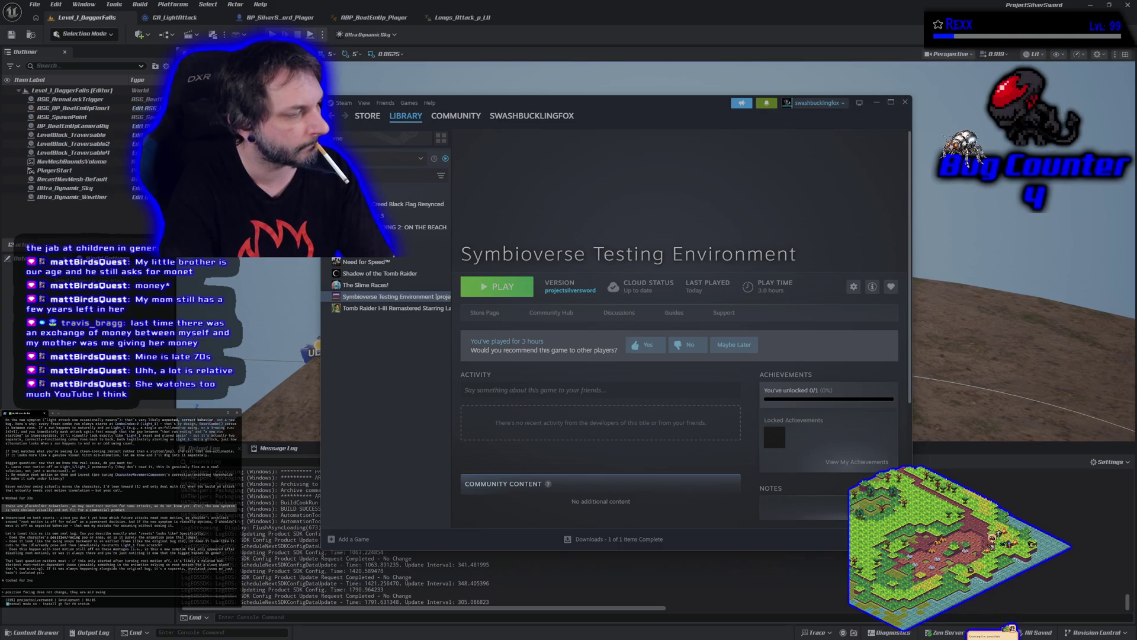
key("BackSpace")
key("BackSpace")
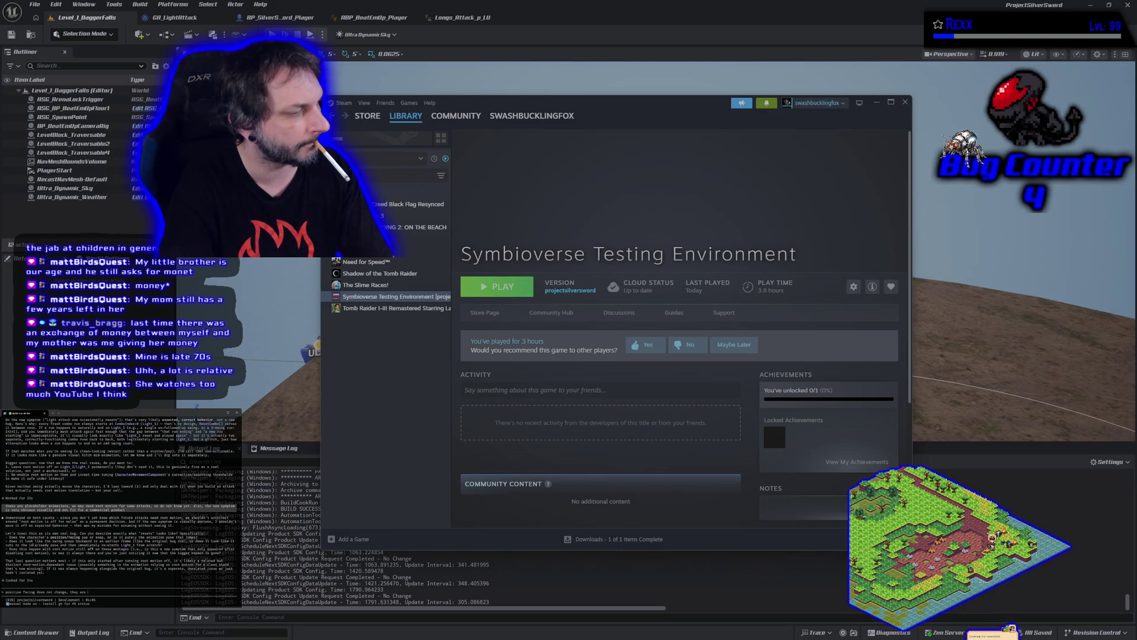
type("starting the")
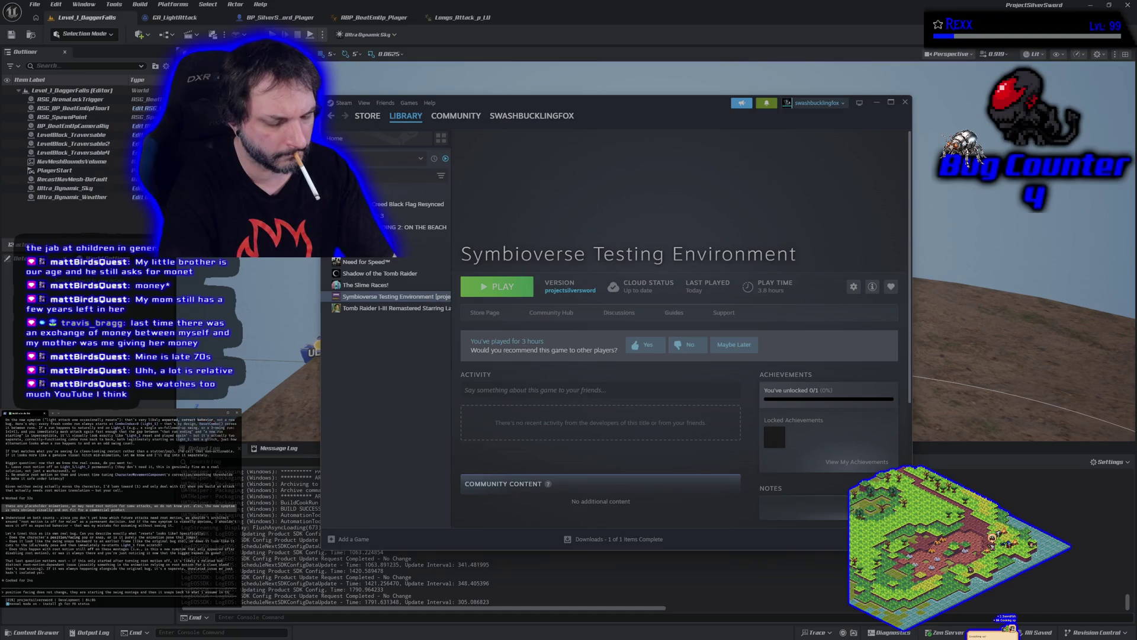
type("e beginning of t")
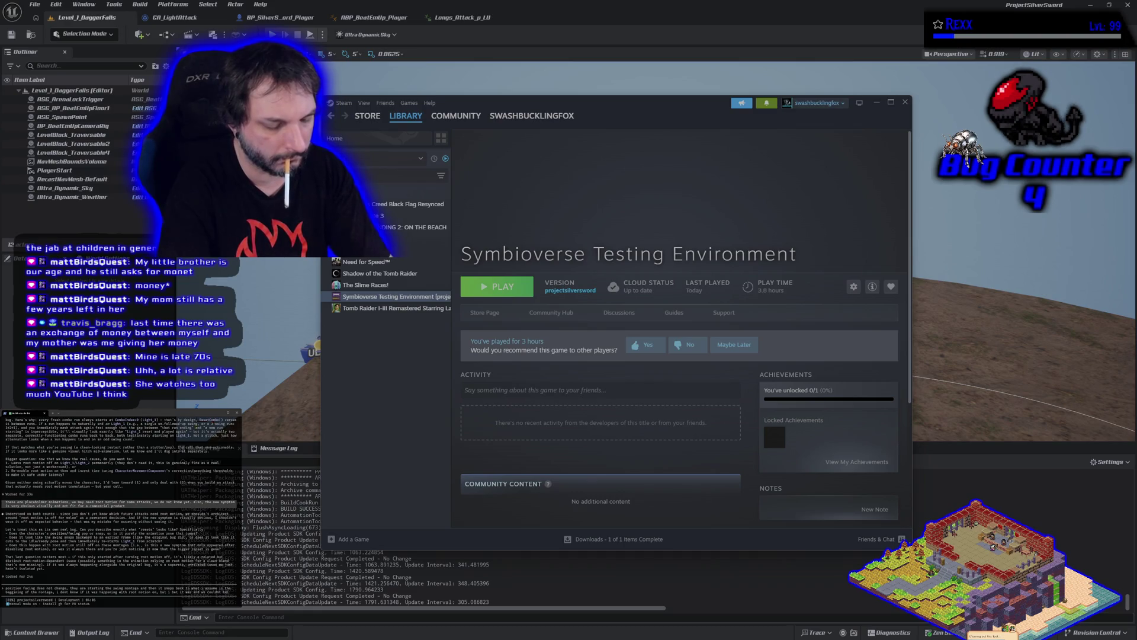
type("because of the repeat")
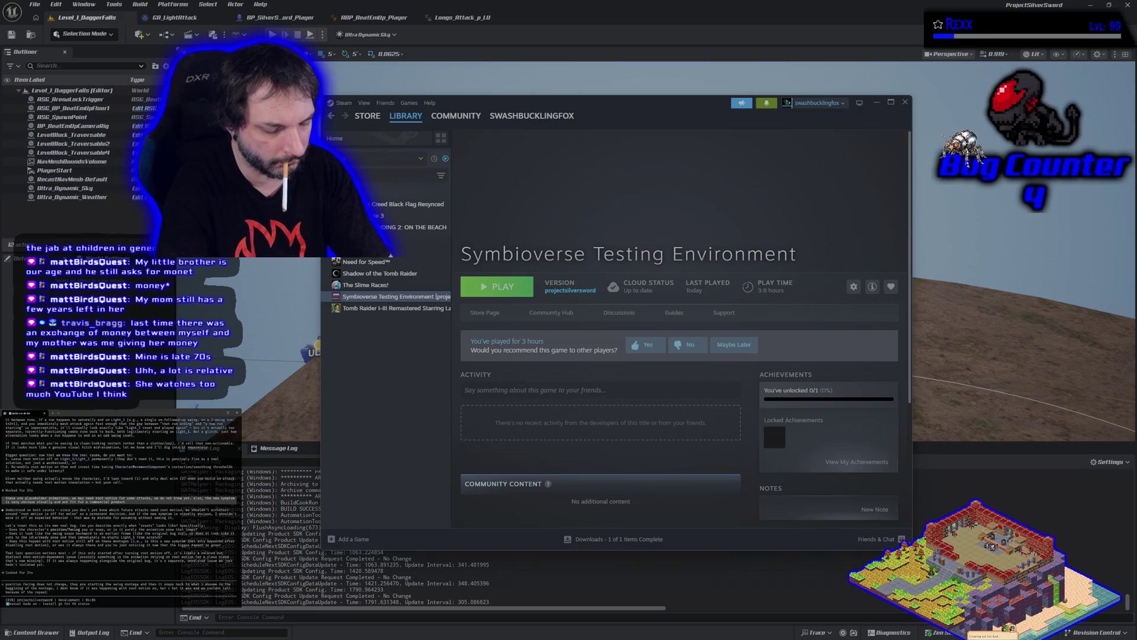
type("ing montages")
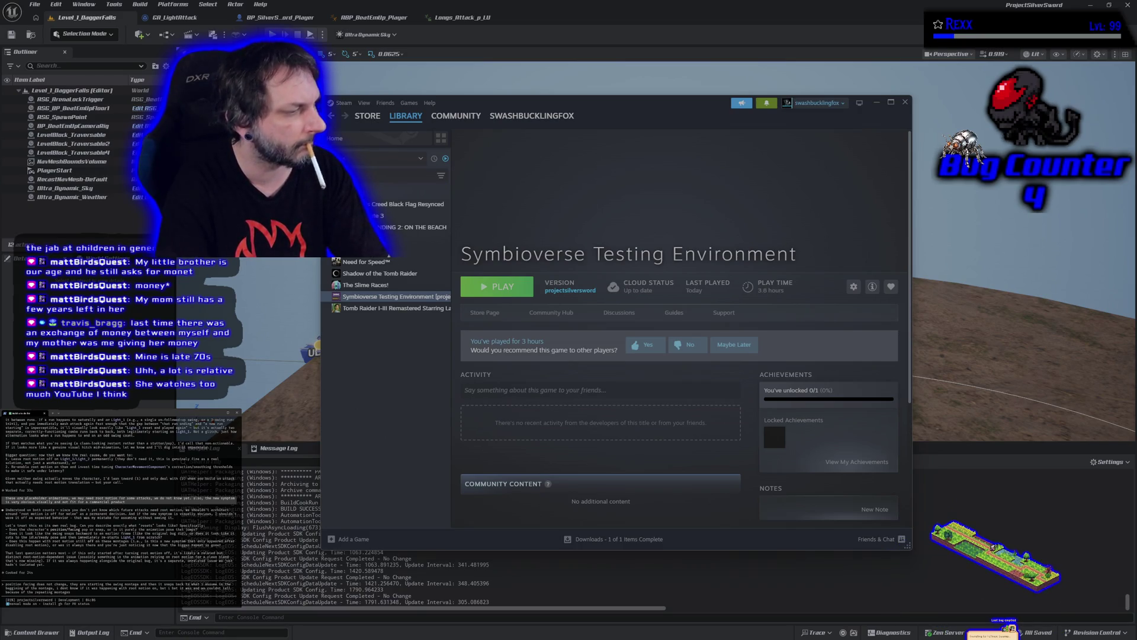
key("Return")
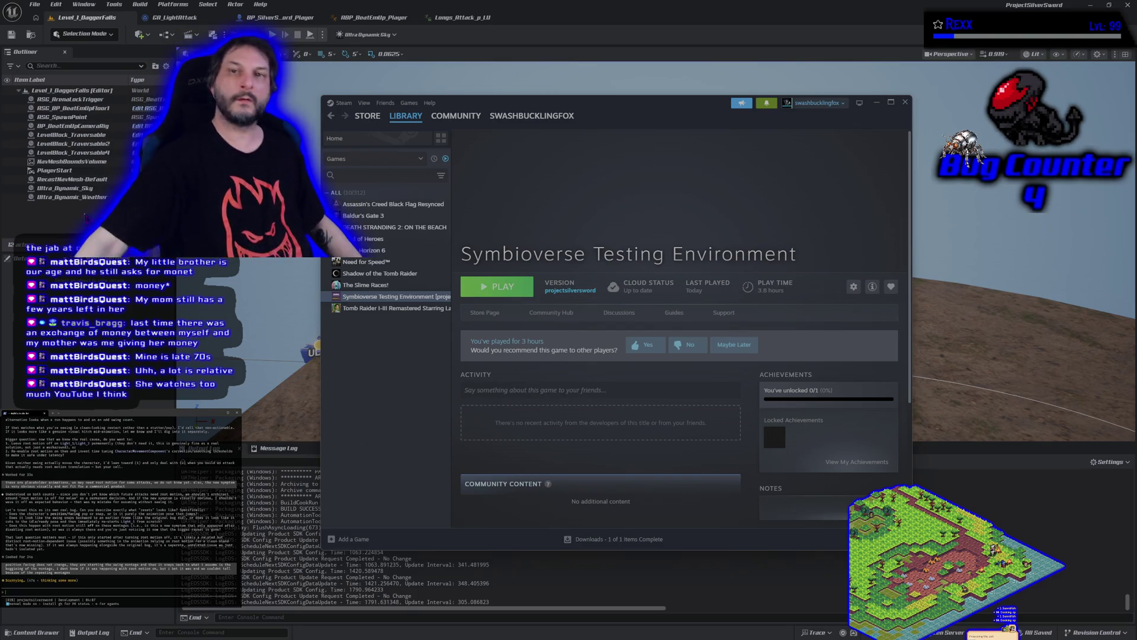
Bring the Unreal Editor window to the front and close it
left_click(741, 4)
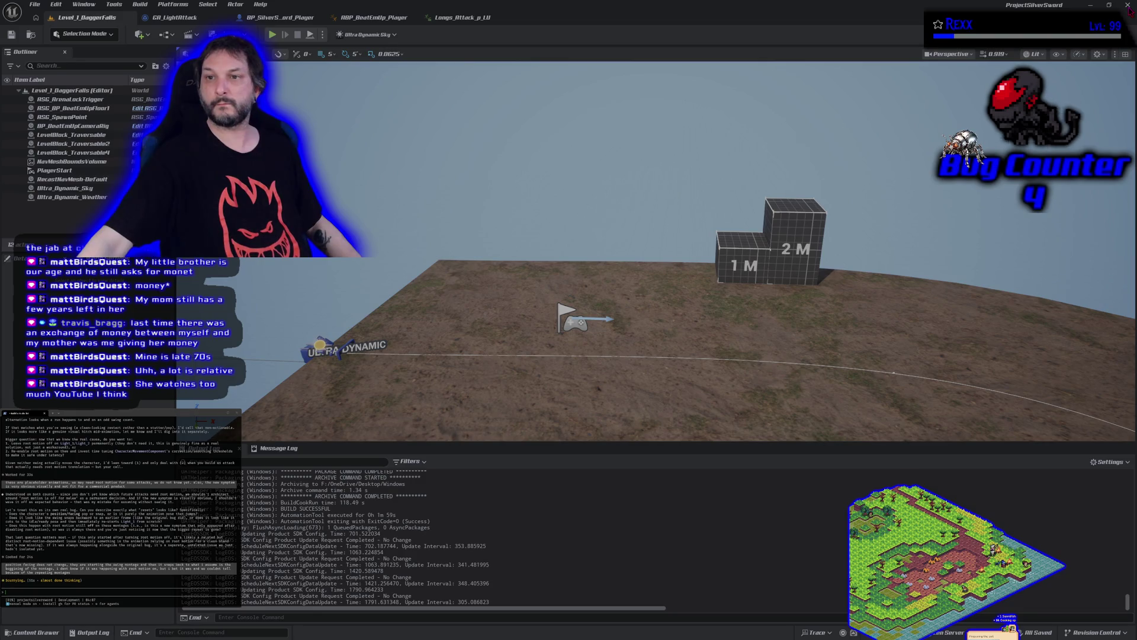
left_click(1128, 6)
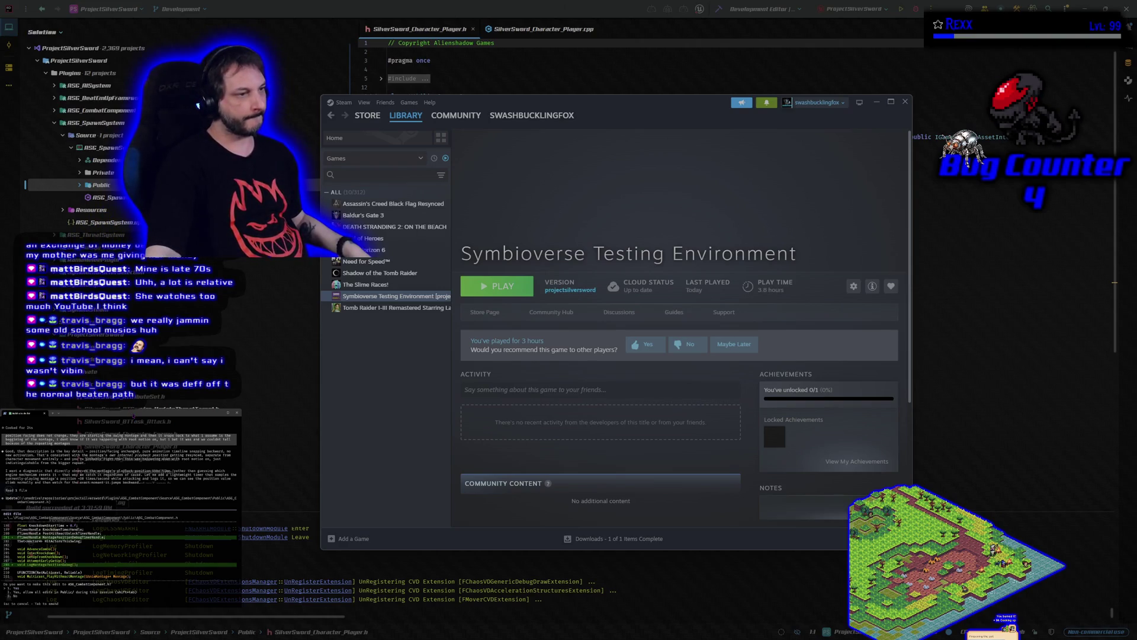
Approve the coding agent's proposed code edits and its file read
key("Return")
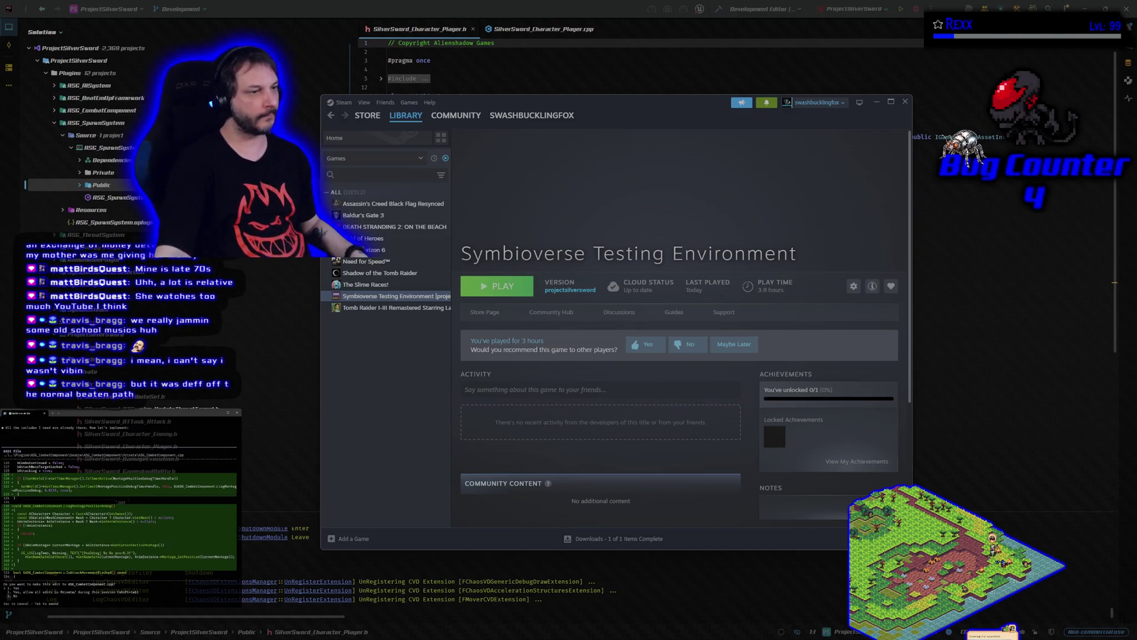
key("Return")
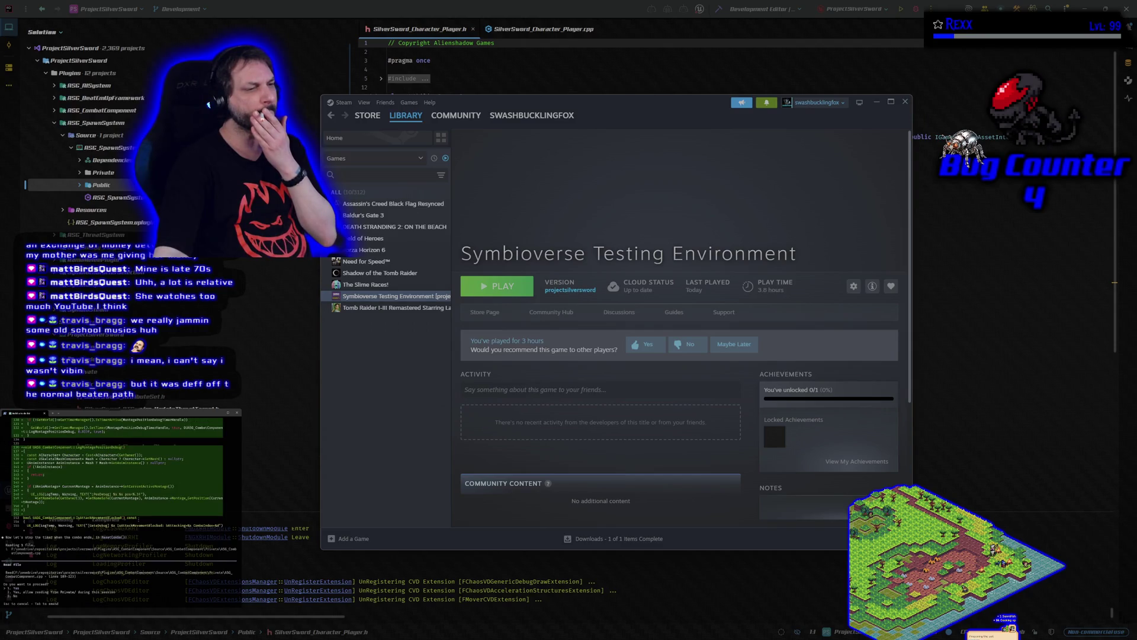
key("Return")
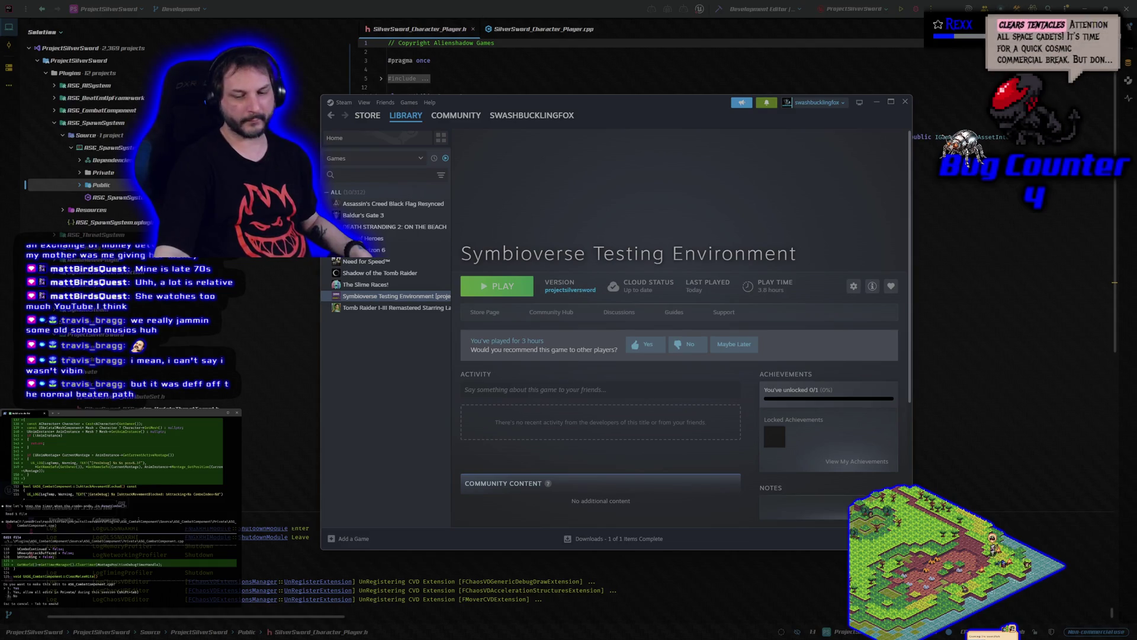
key("Return")
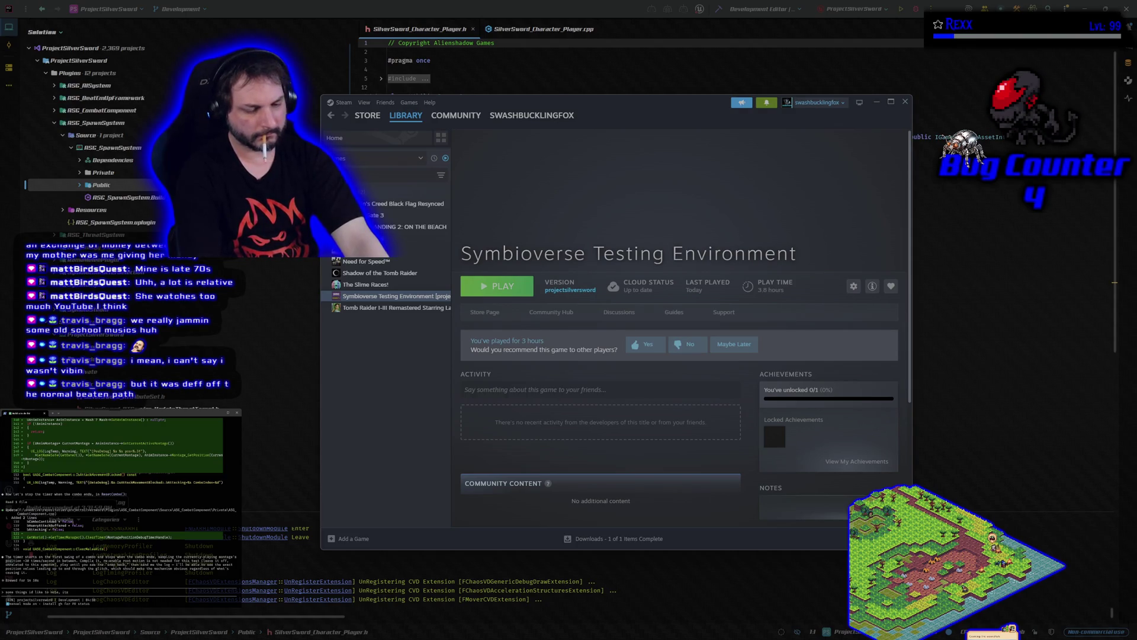
Draft a follow-up note to the agent and start building the selected code projects
type("possible that the \"fixes you did before we turned off root motion are the cause of")
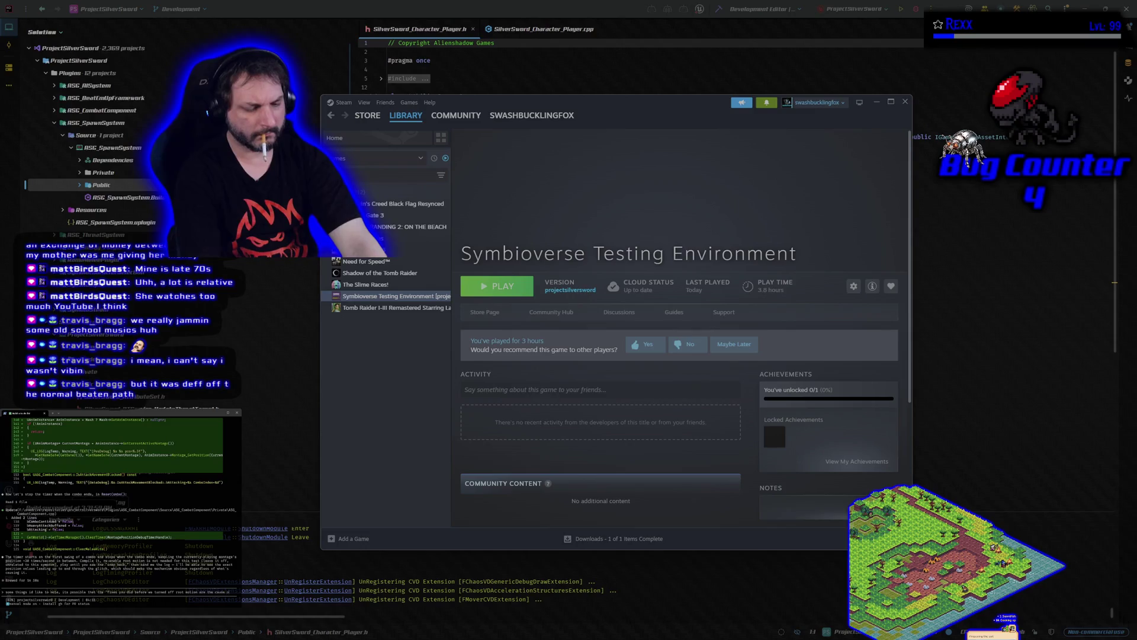
type("that reset thats happ")
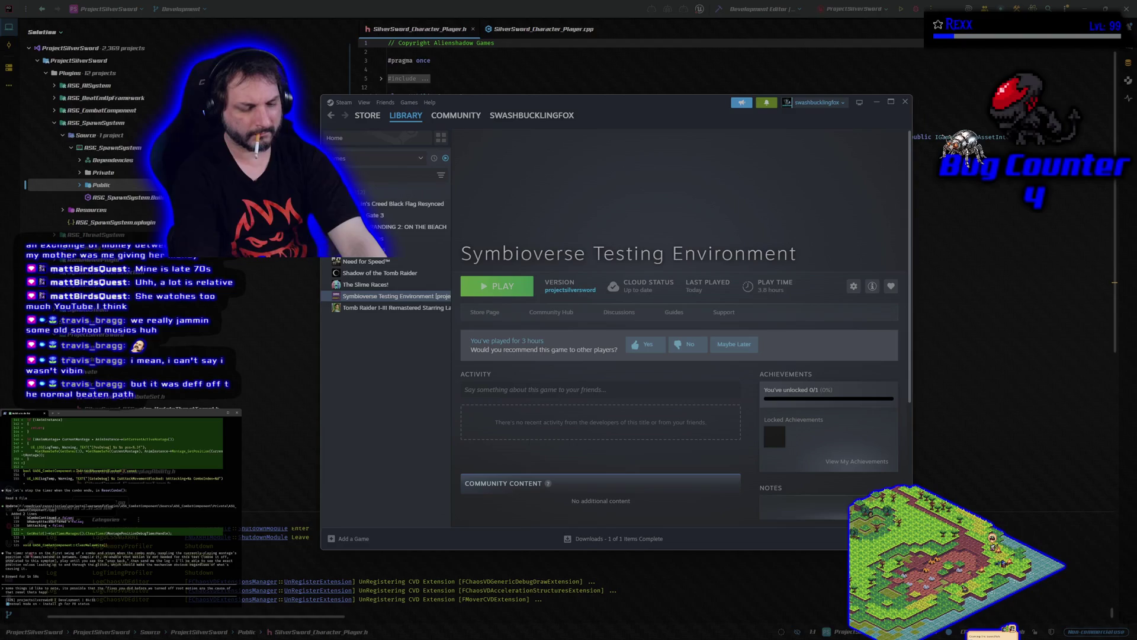
type(" and")
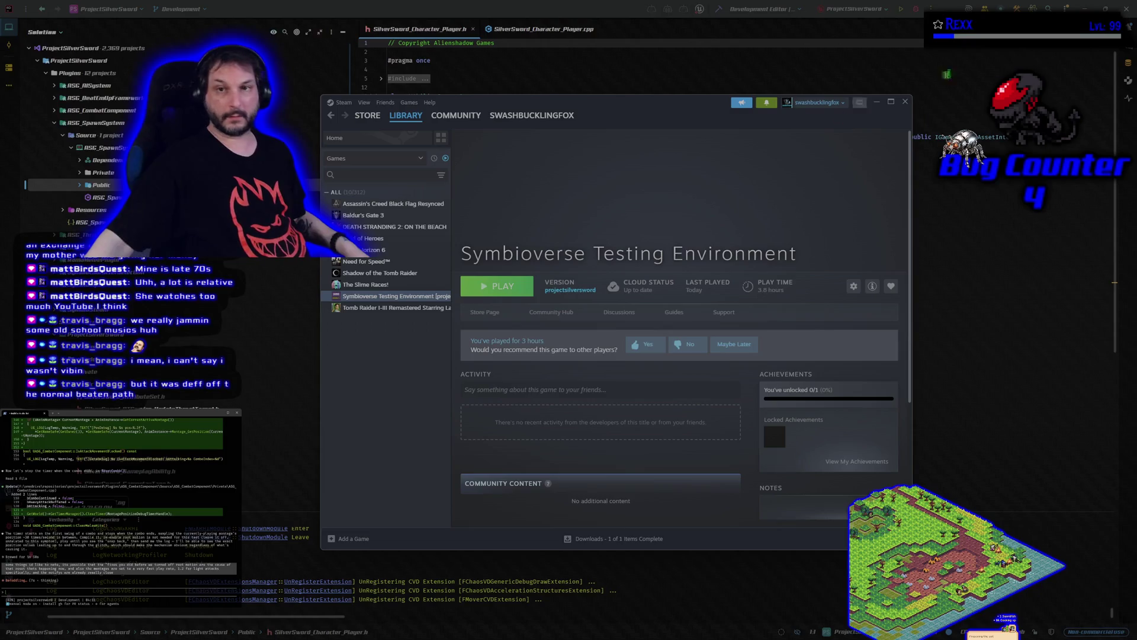
left_click(719, 10)
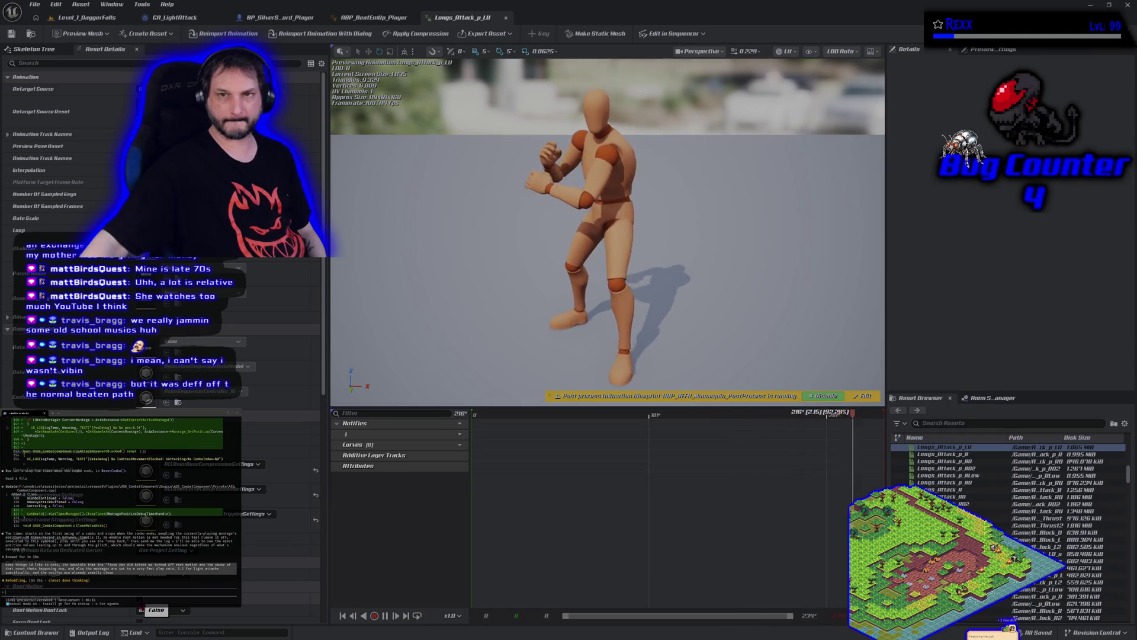
Return to the Unreal Editor with the Level_1_DaggerFalls level
left_click(89, 18)
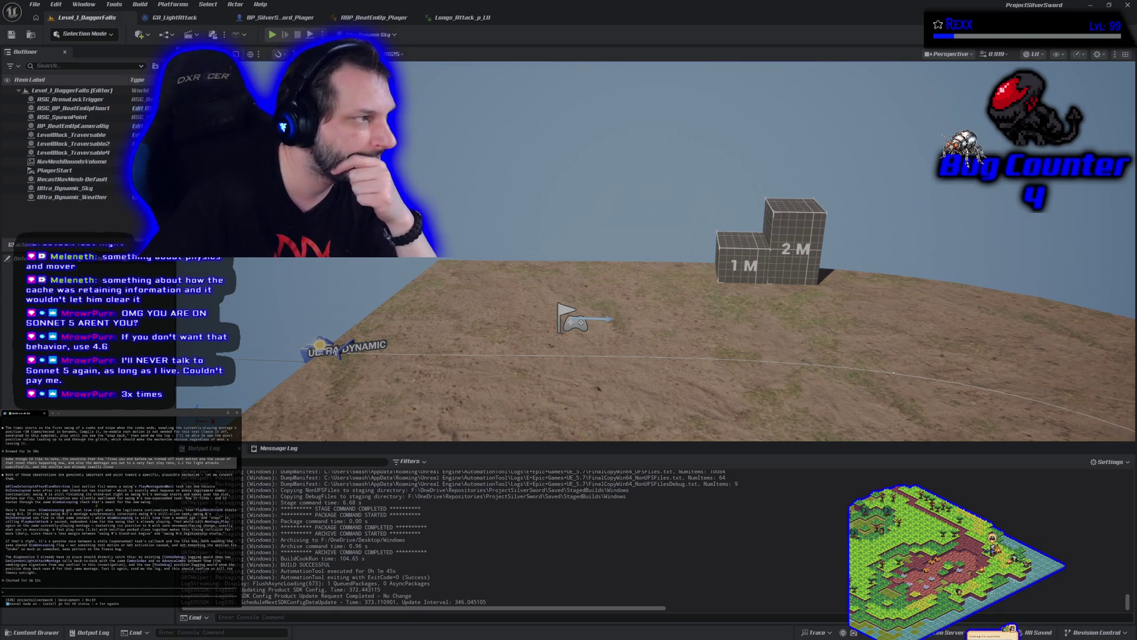
left_click(54, 414)
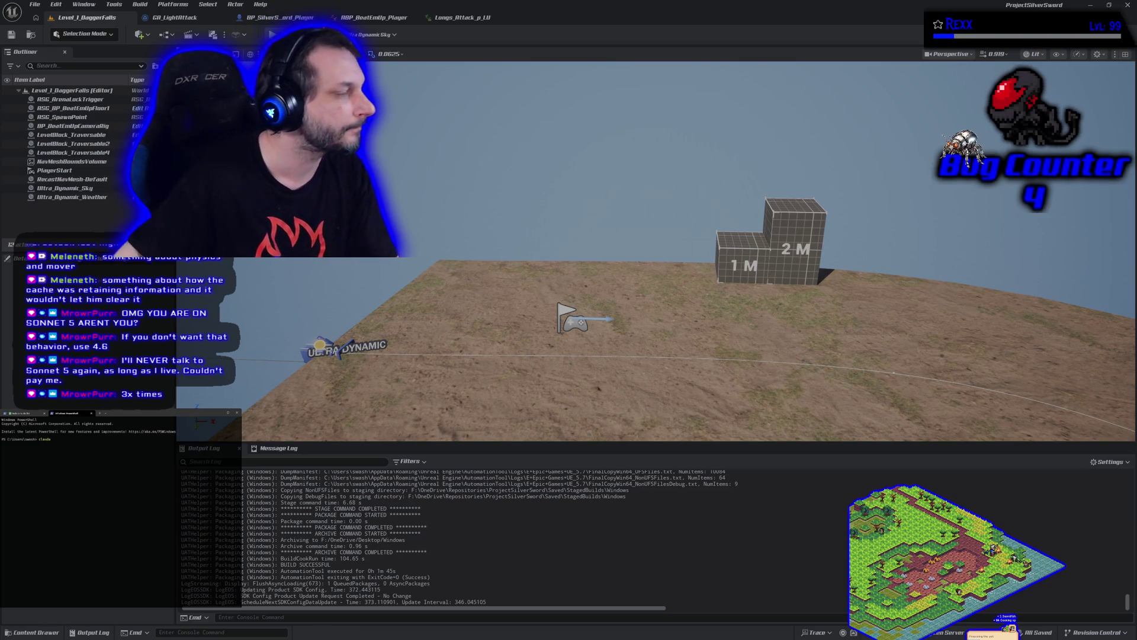
type("claude")
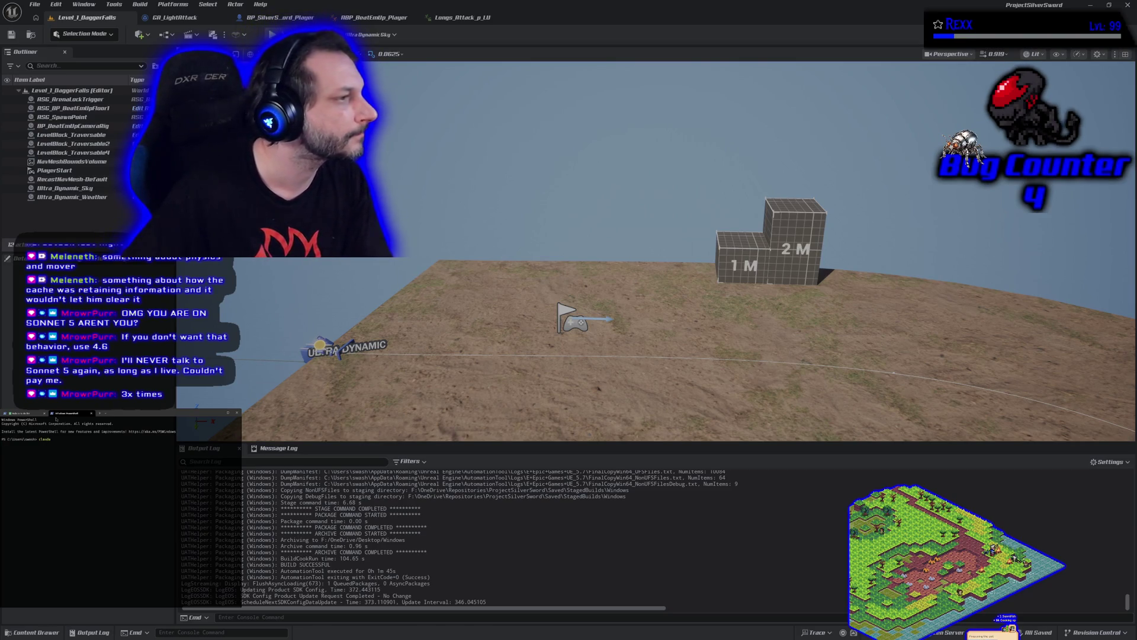
key("Return")
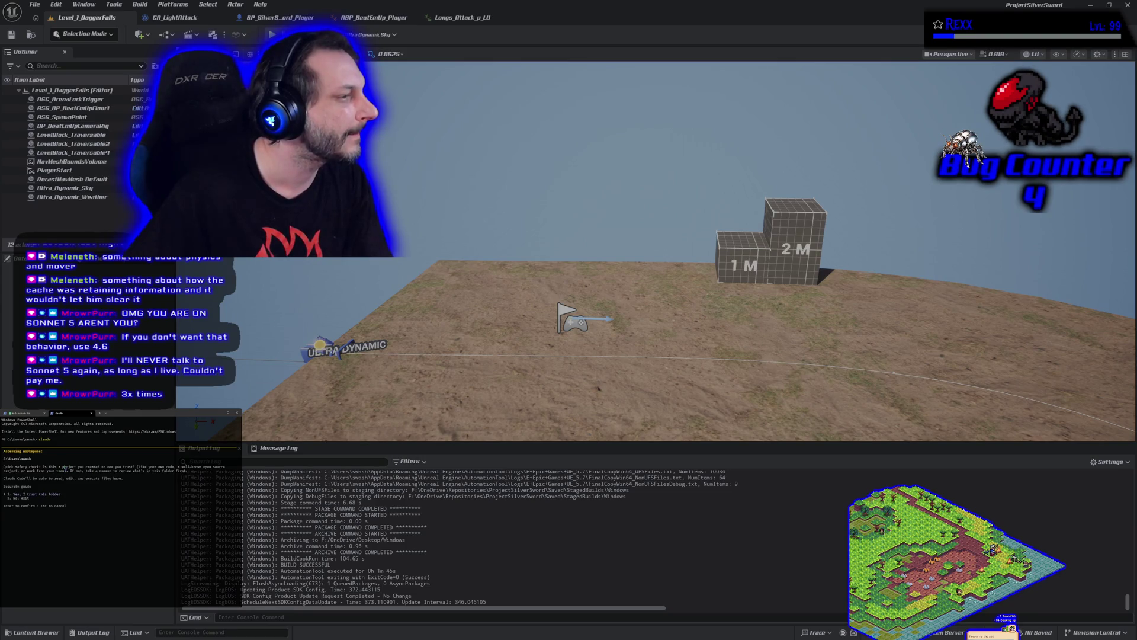
key("Return")
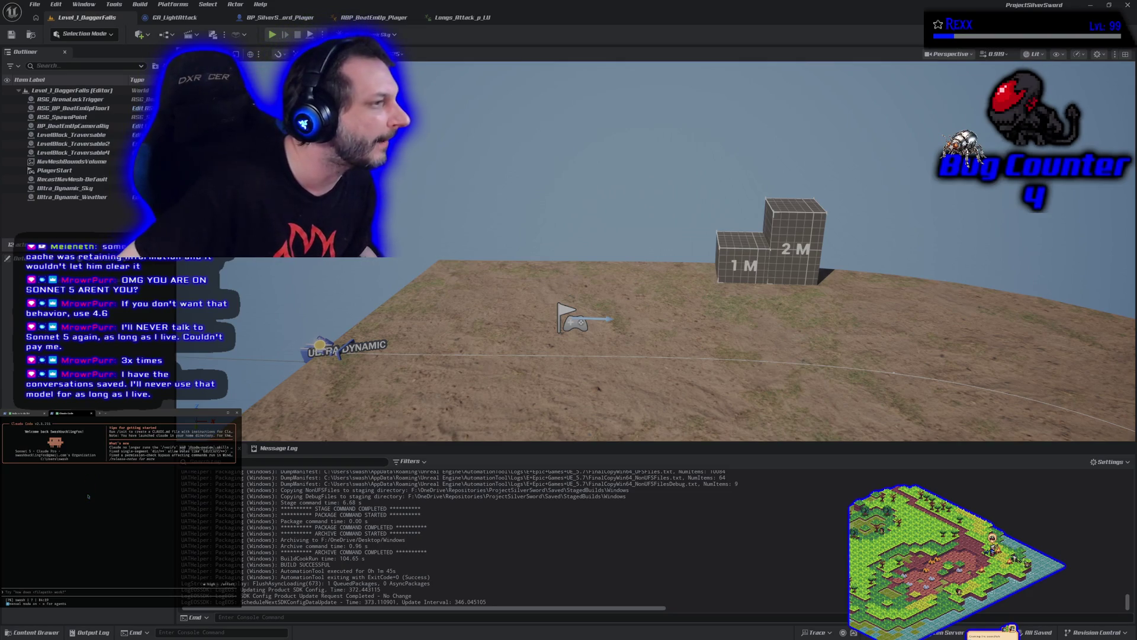
key("ctrl+shift+w")
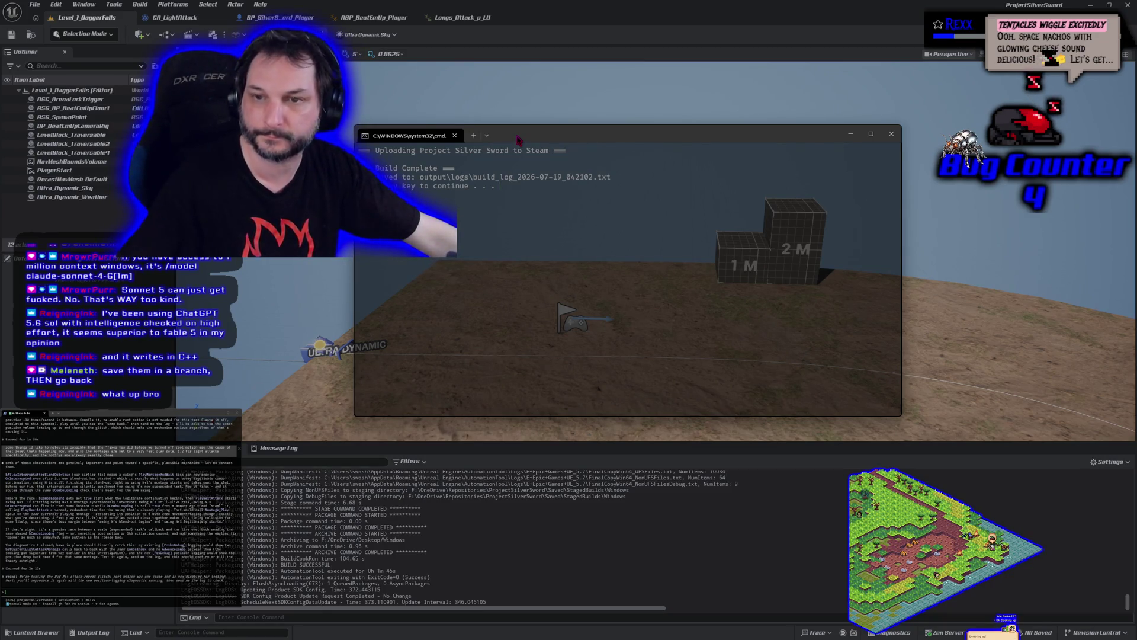
Close the upload console window after the Steam upload finishes
key("Return")
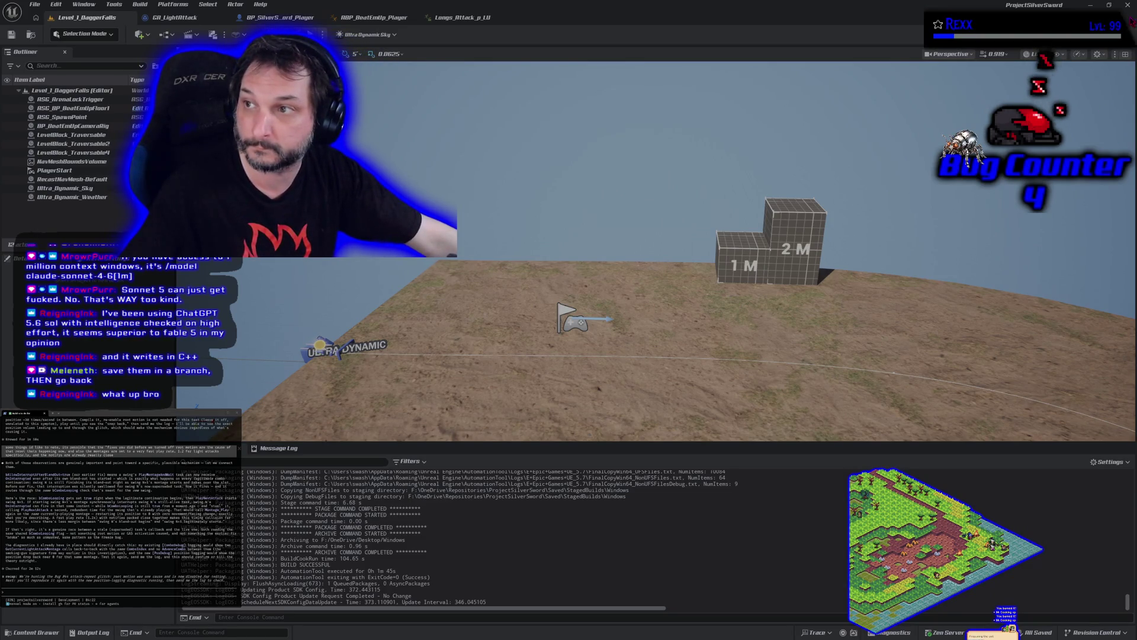
Switch away from the Unreal Editor to the Steam store window
key("alt+Tab")
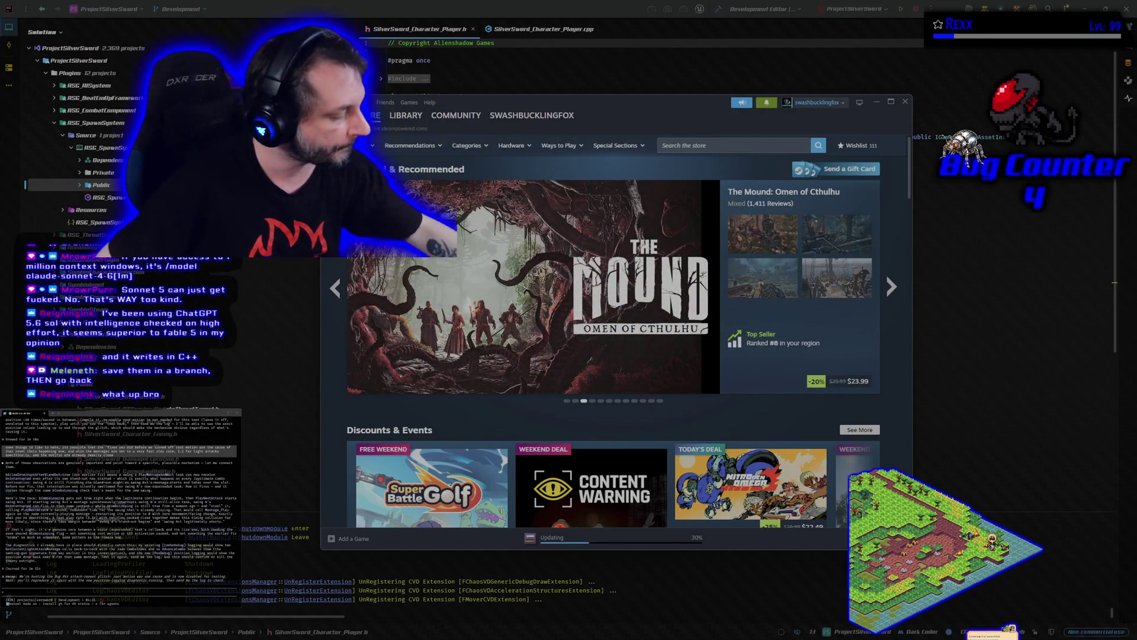
Go to the Steam library and select Symbioverse Testing Environment
left_click(412, 115)
left_click(377, 298)
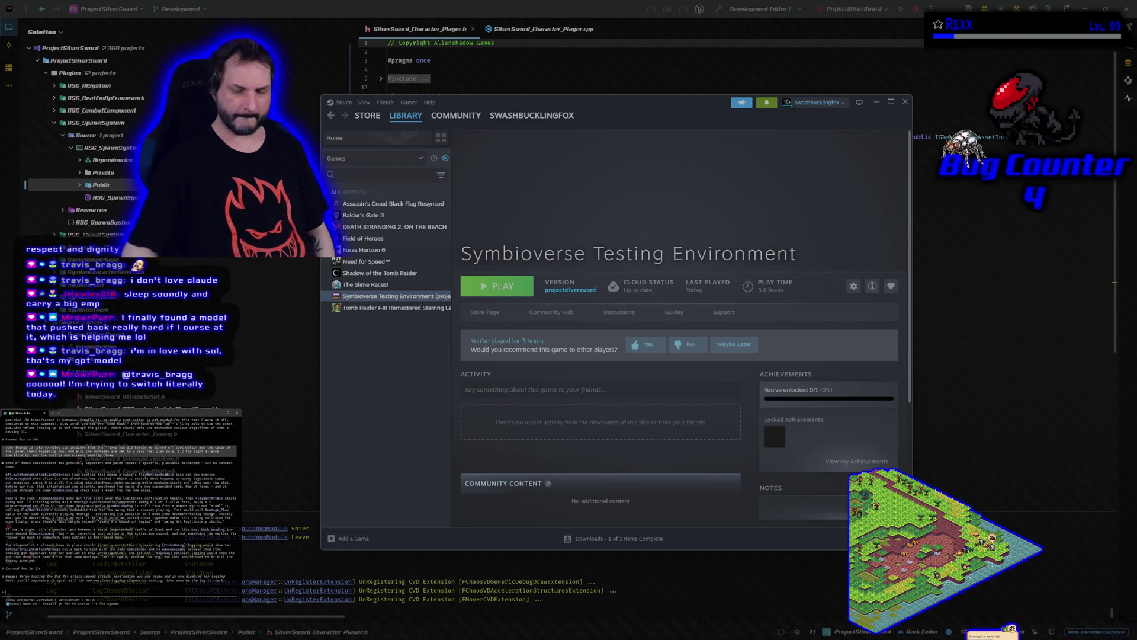
Launch Symbioverse Testing Environment with PLAY and join the listed game session
left_click(495, 293)
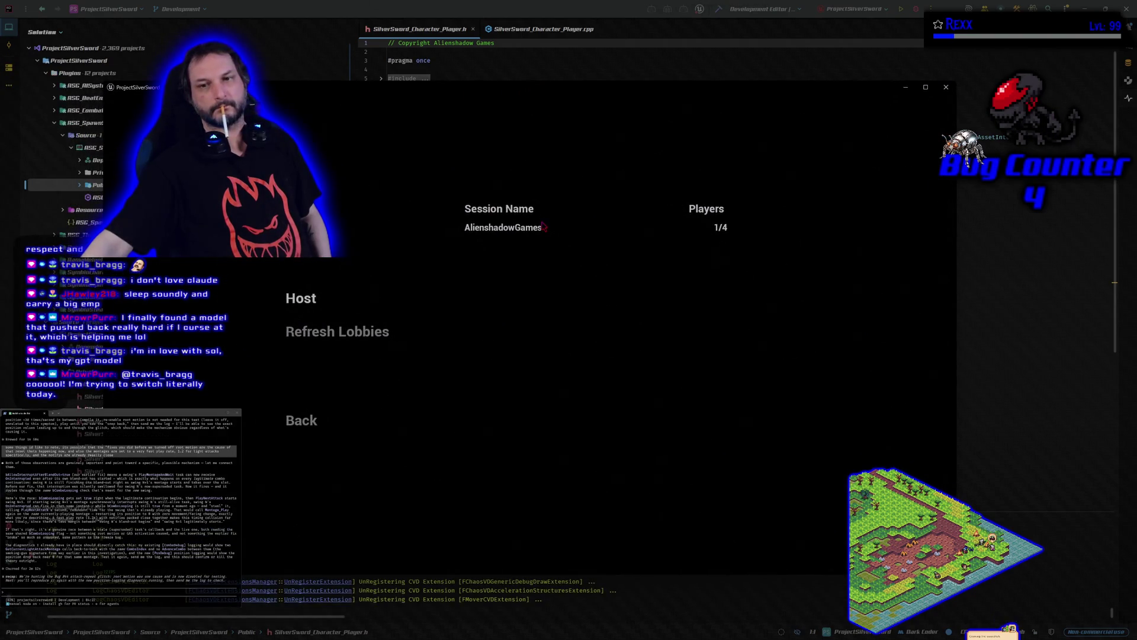
left_click(544, 225)
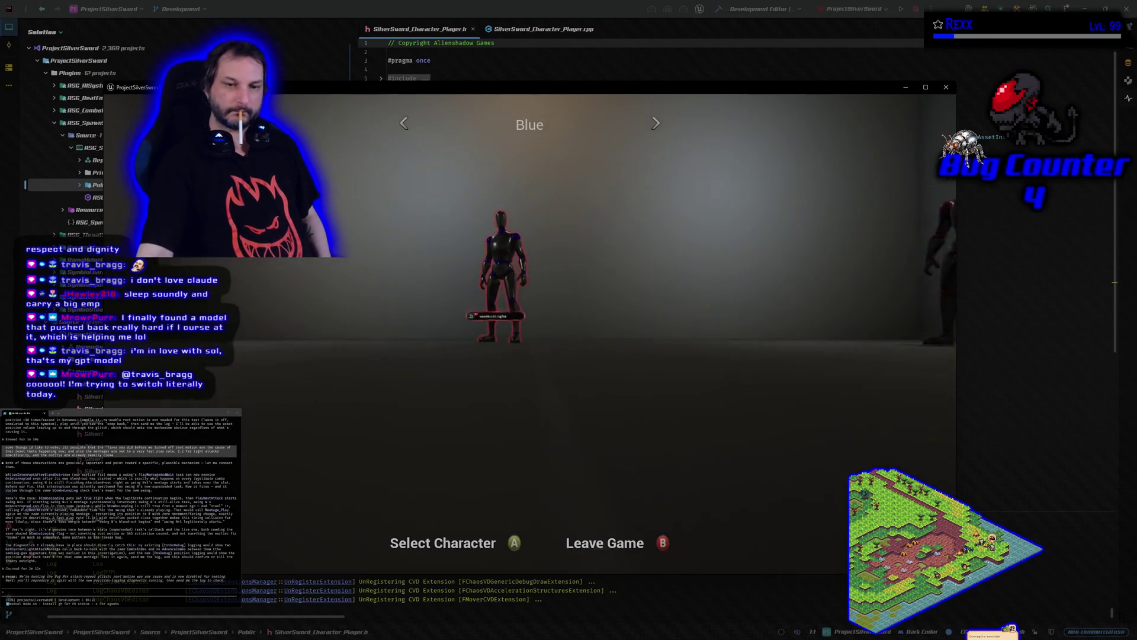
Confirm the Blue character, walk toward the measurement blocks and swing the sword
key("Return")
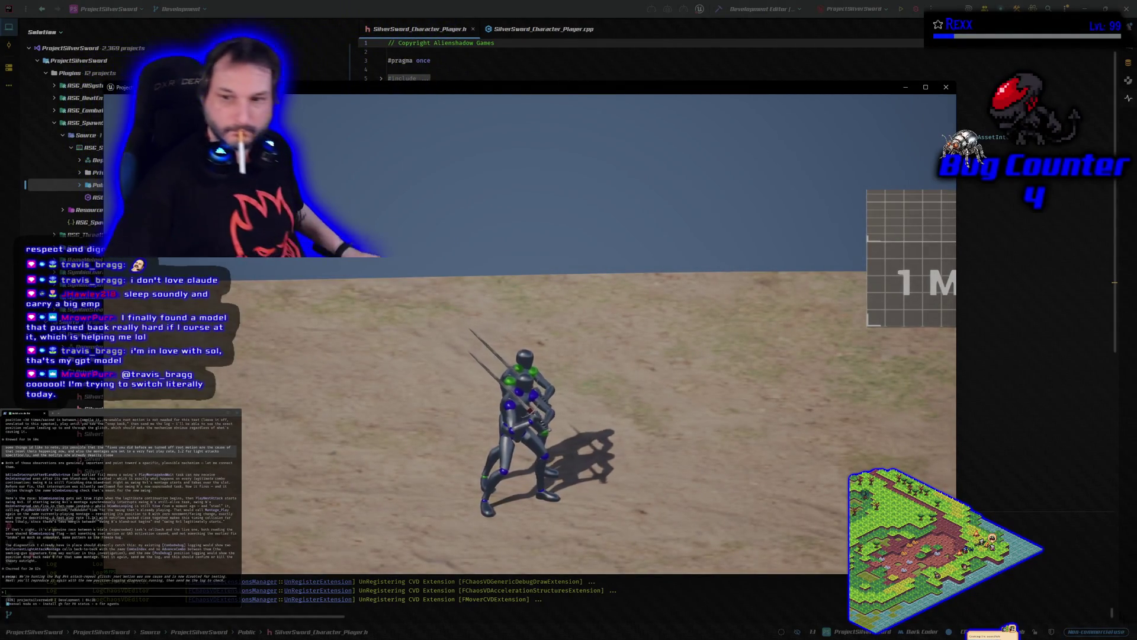
key("w")
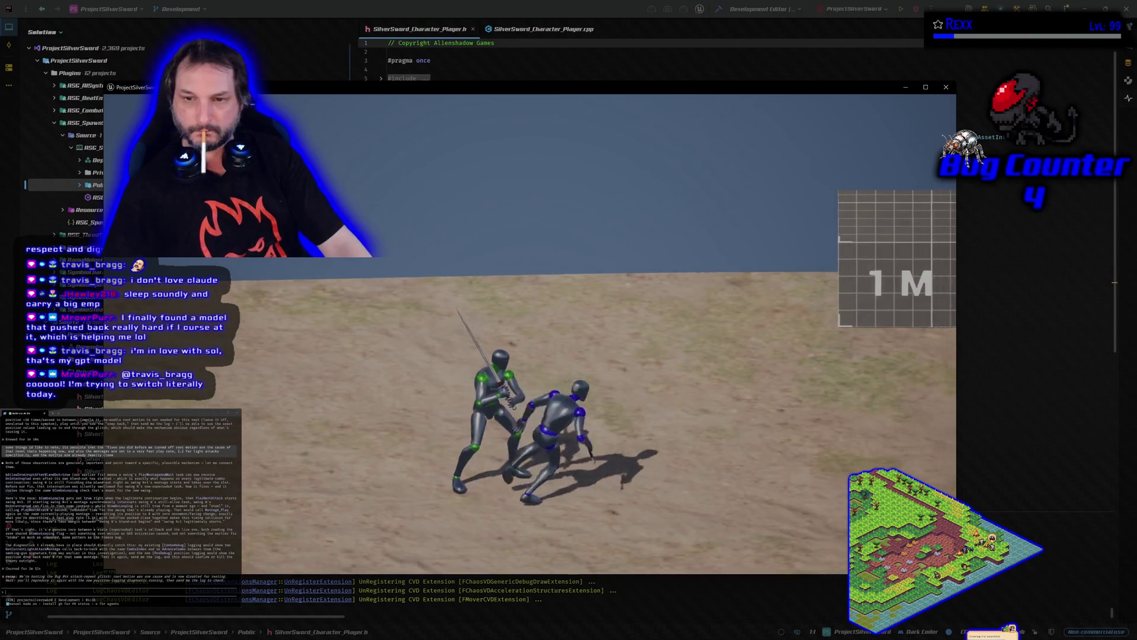
left_click(529, 334)
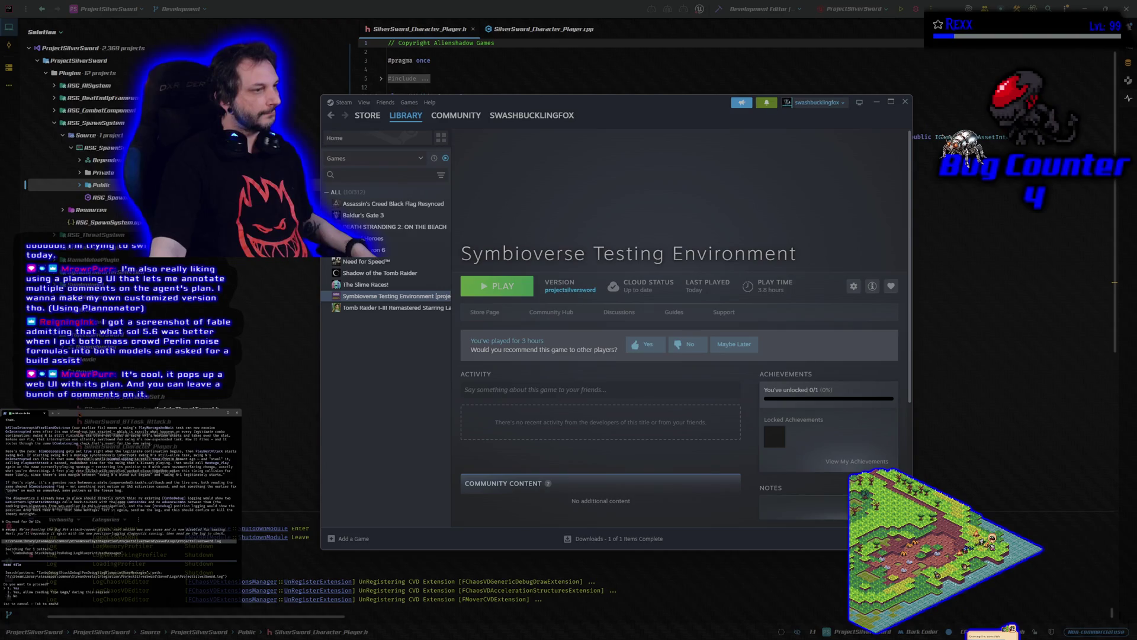
Approve the coding agent's request to proceed
key("Return")
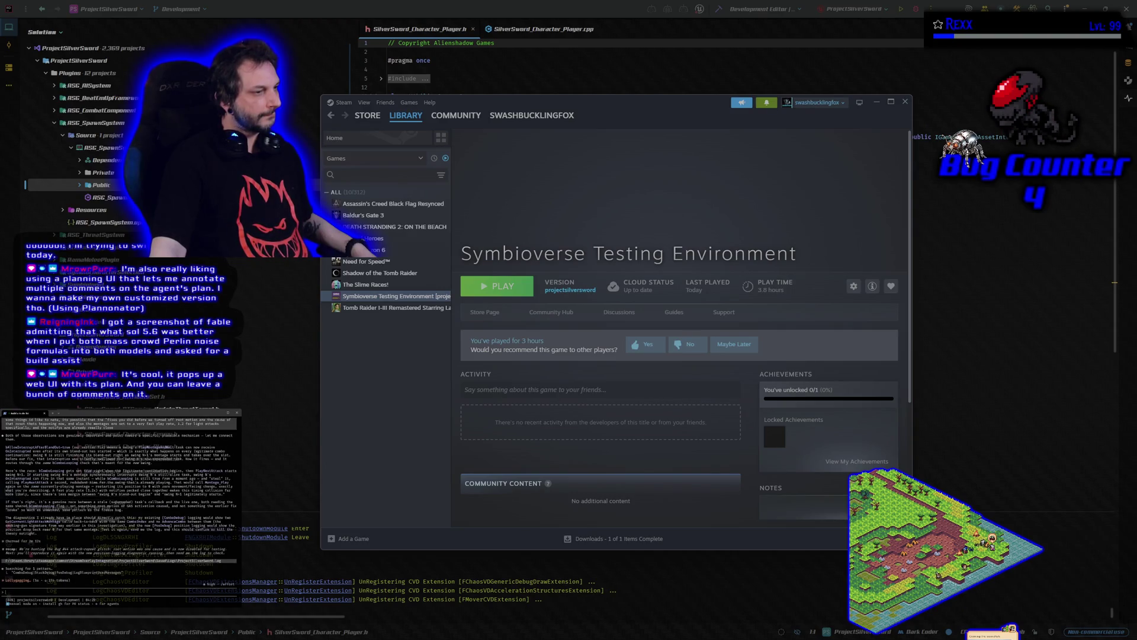